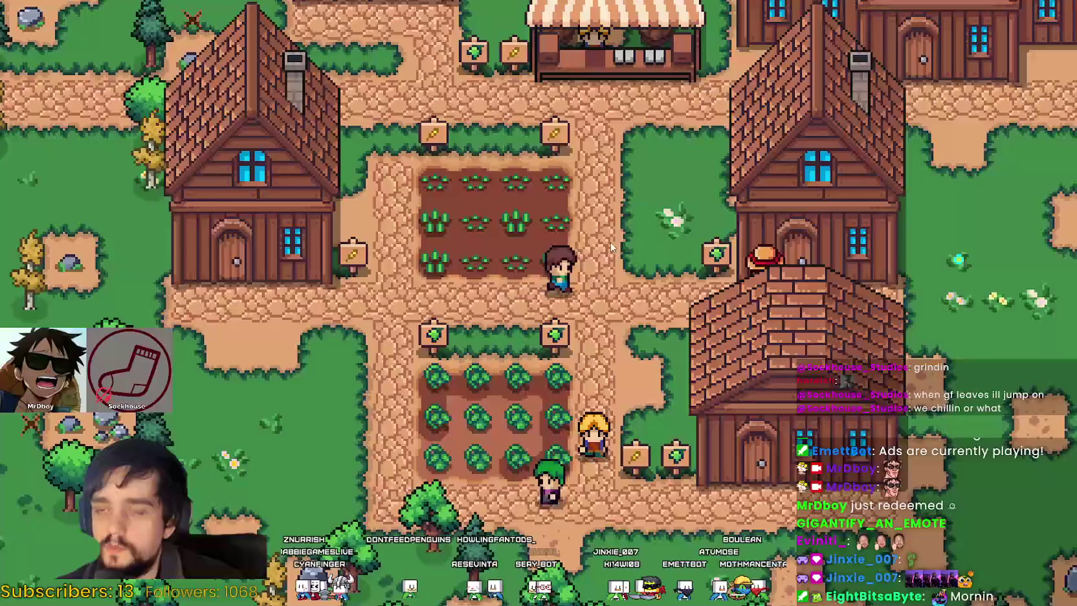
Step: Open the crafting menu and browse its Decorations and Land/Seeds categories
key(c)
click(95, 129)
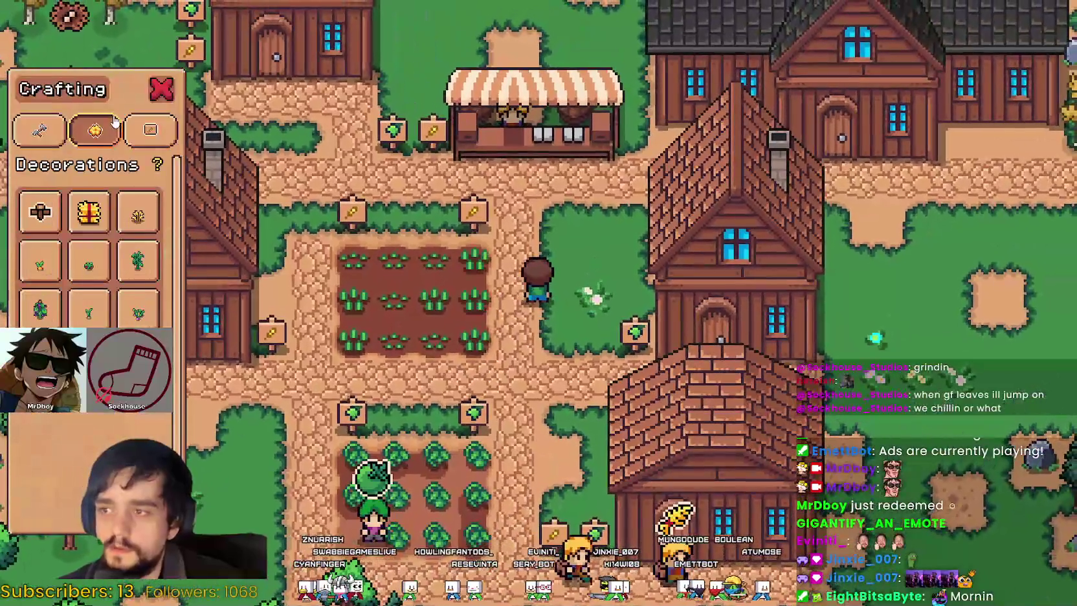
key(s)
click(39, 130)
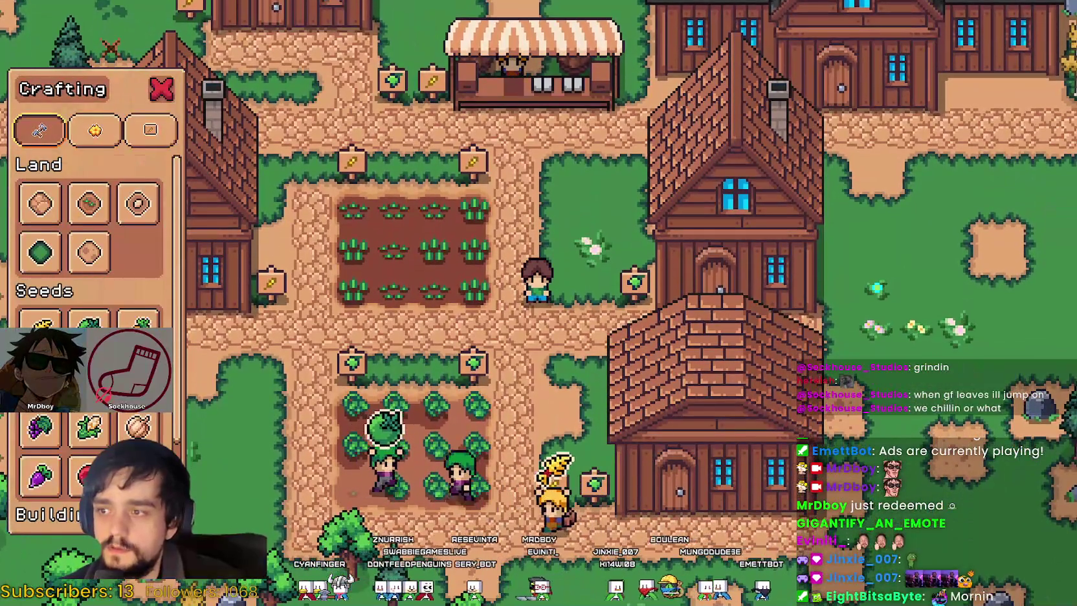
scroll(91, 151, down, 2)
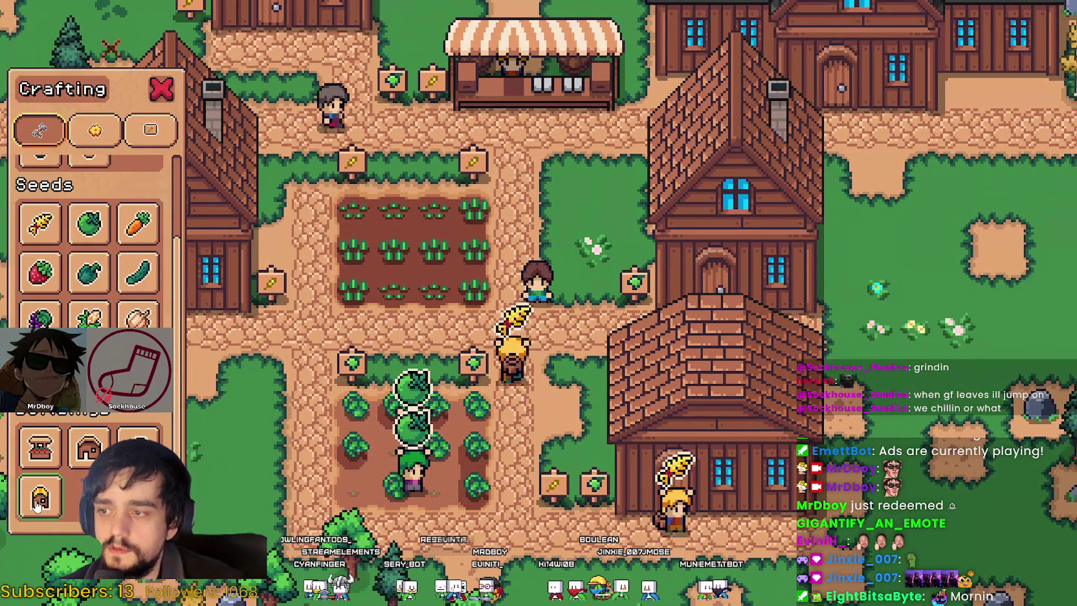
Step: Walk to the trees, chop one, pick up the wood, and head back toward the farm plots
key(w)
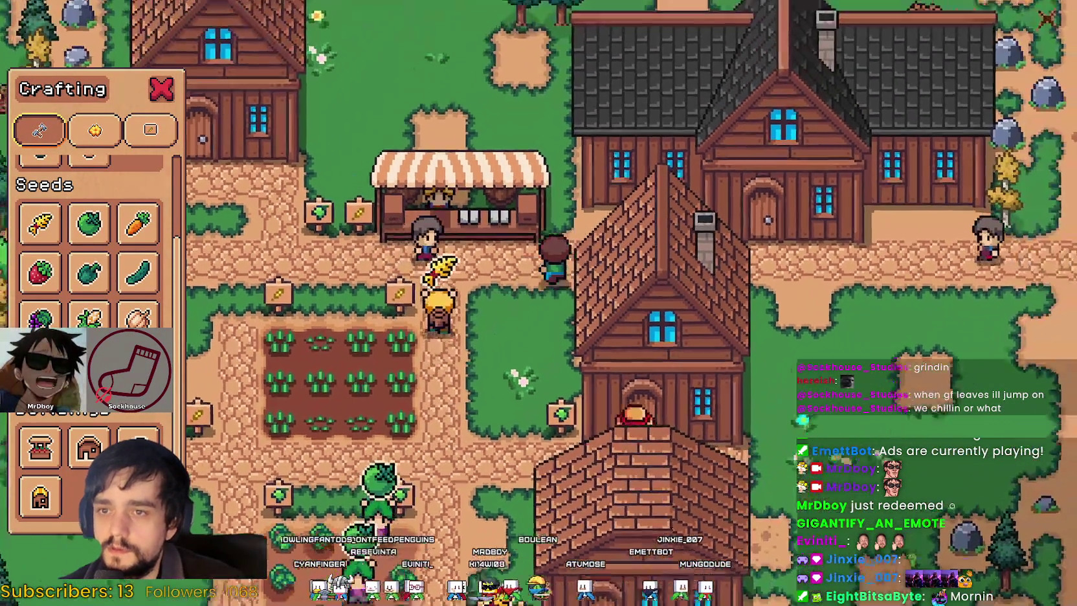
key(s)
key(a)
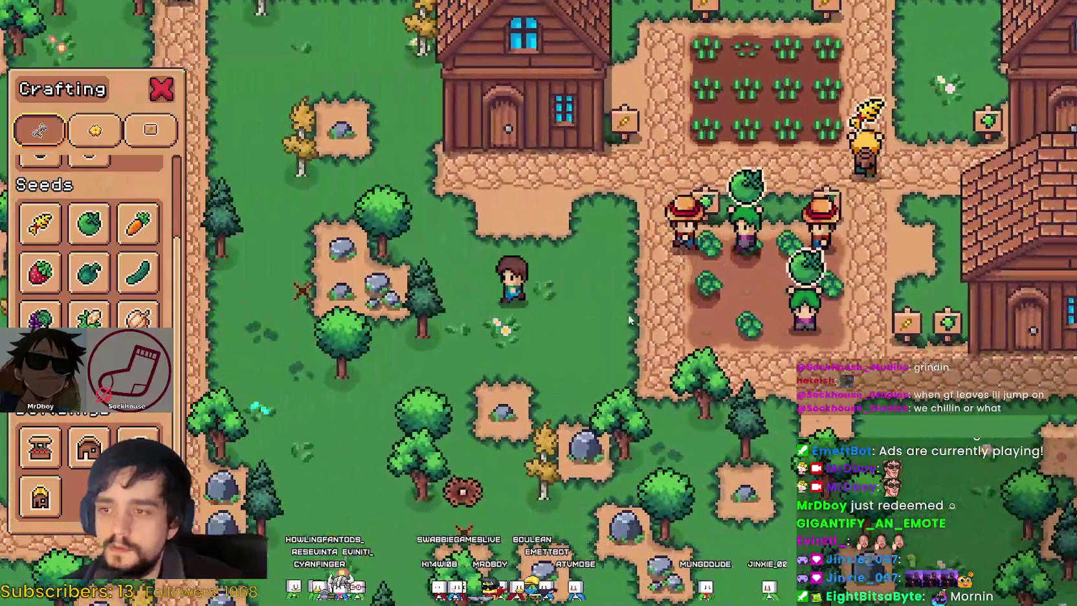
key(a)
key(w)
click(667, 298)
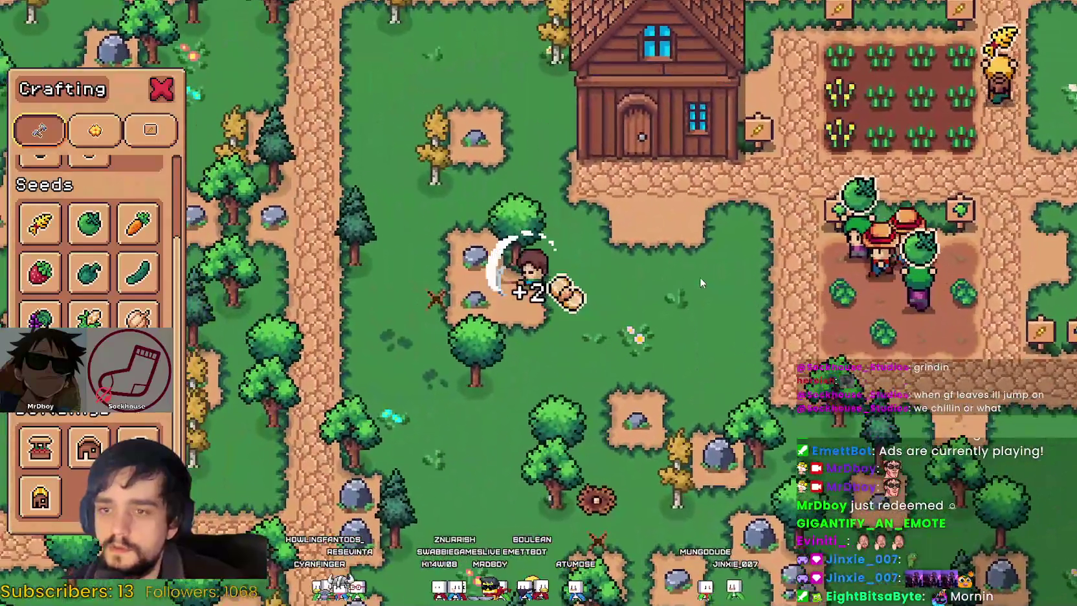
key(s)
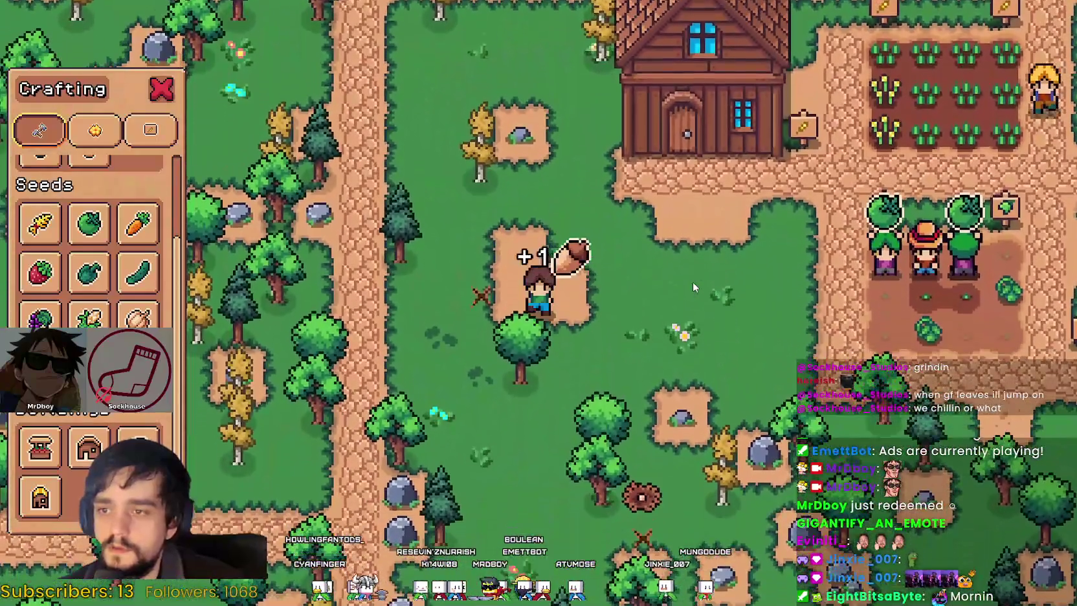
key(d)
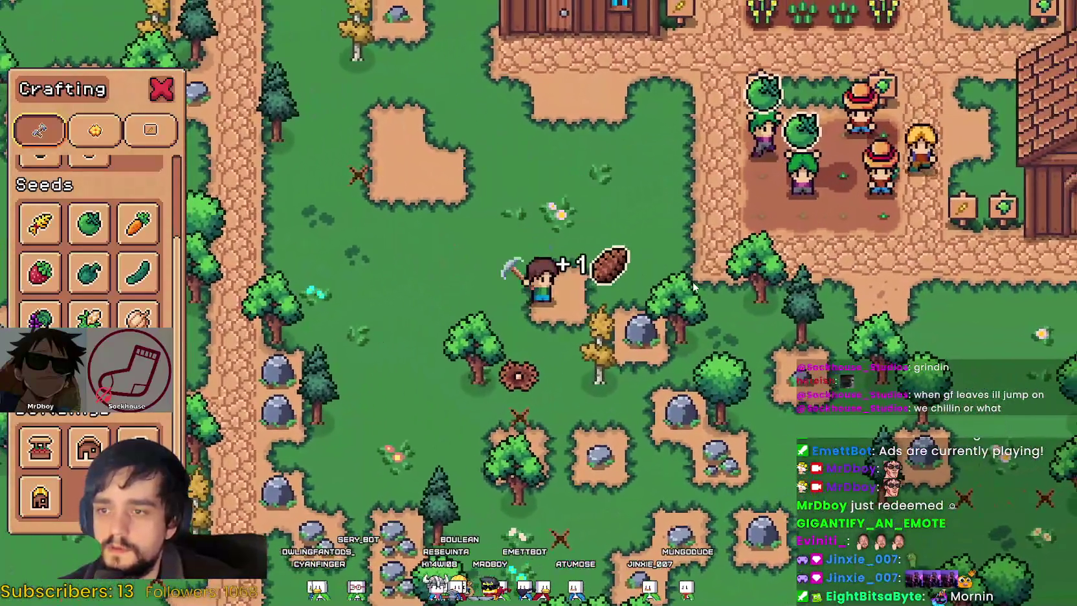
key(w)
key(d)
scroll(132, 265, up, 2)
Step: Select the second Land dirt tile and lay the plot's first two rows left of the crops
click(89, 203)
key(w)
key(d)
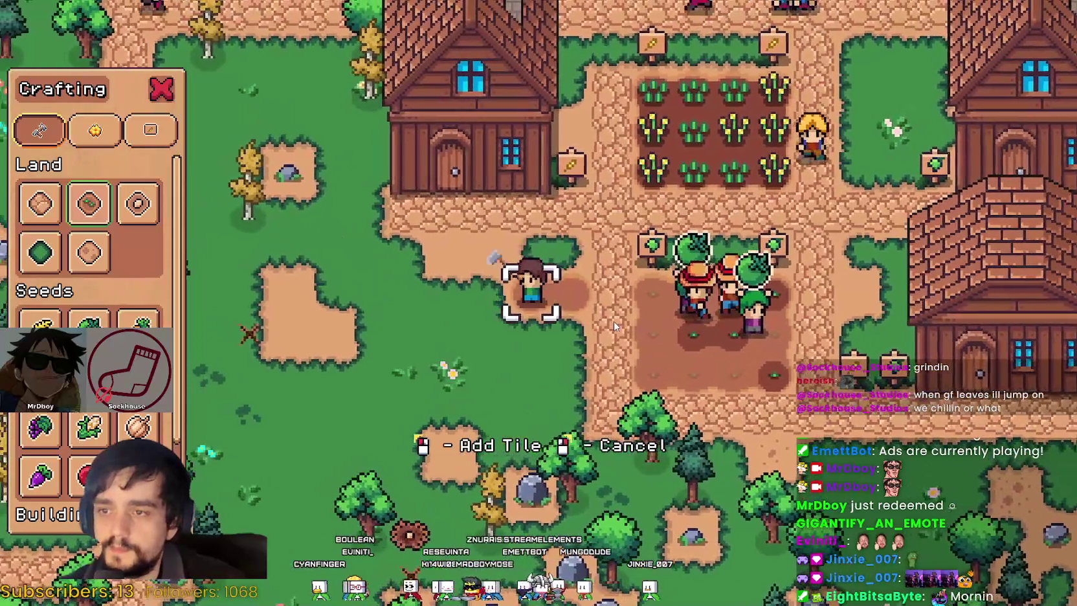
key(a)
click(613, 321)
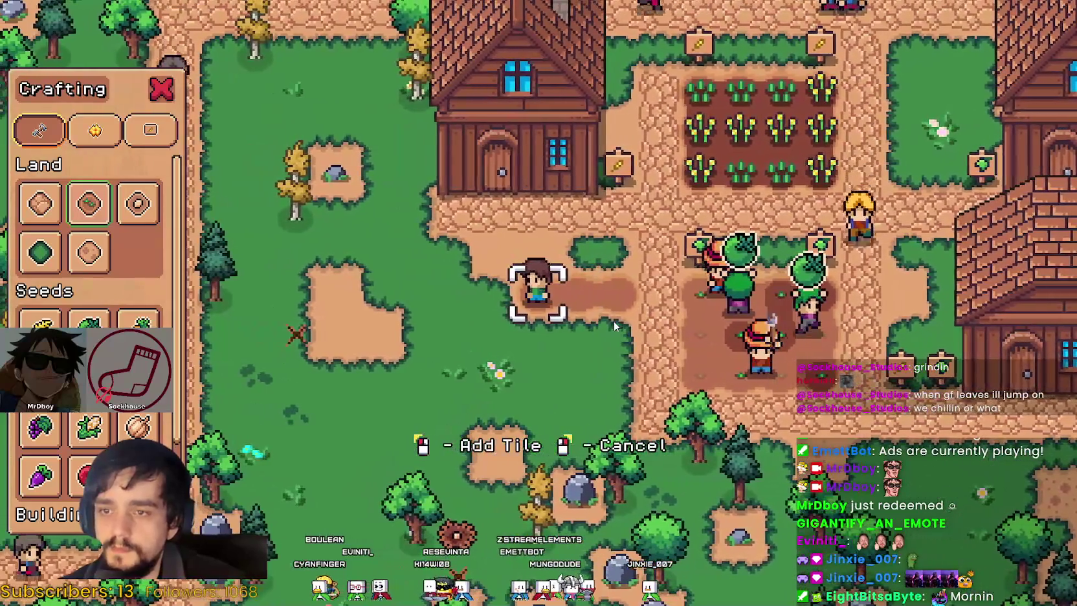
key(d)
key(s)
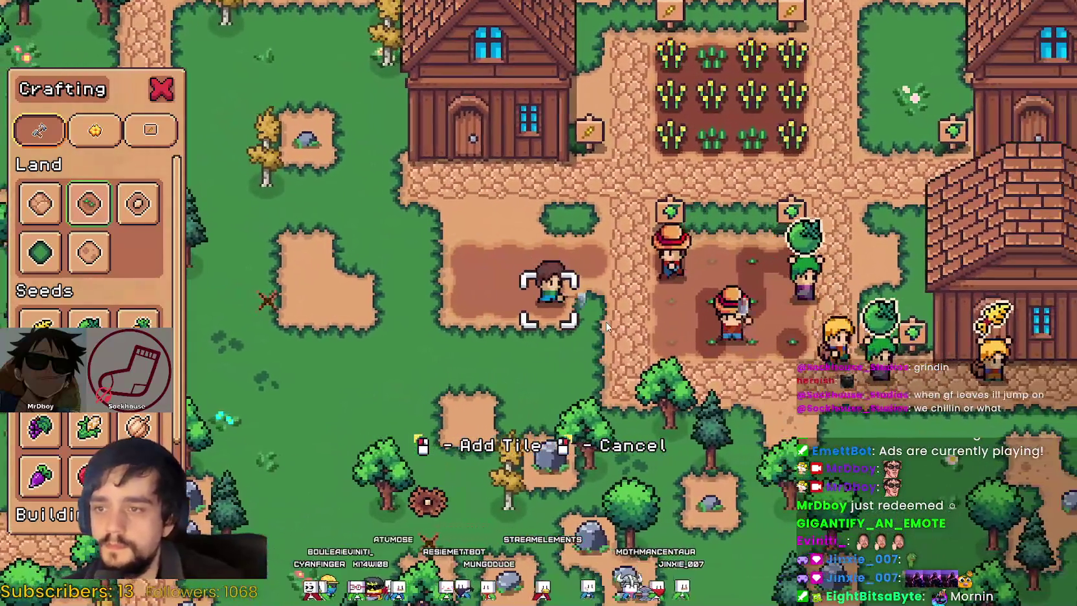
Step: Lay another row of dirt tiles, then return beside the finished plot
key(a)
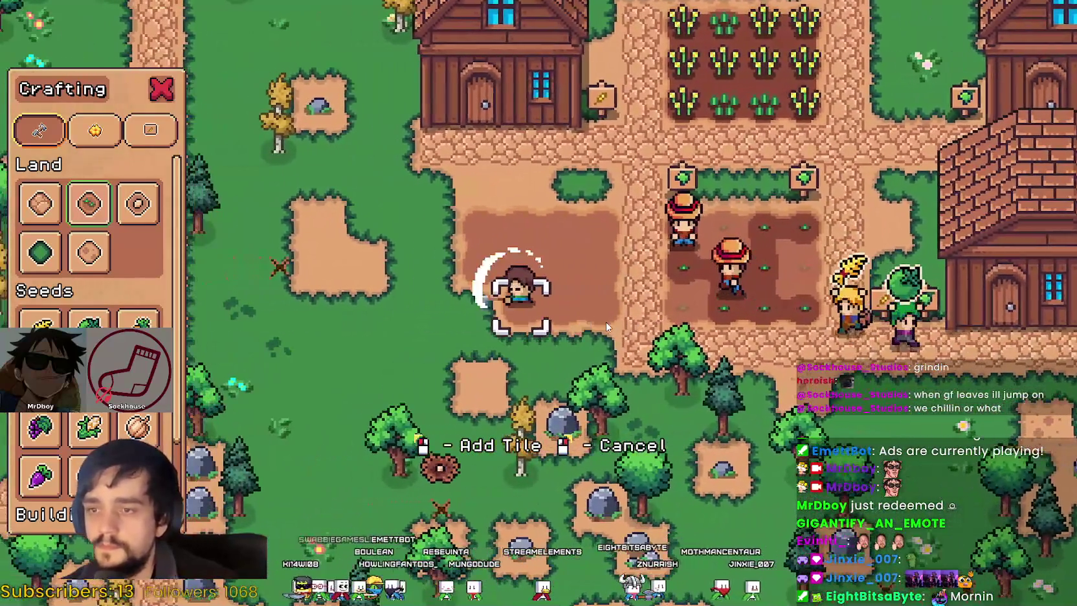
key(w)
key(a)
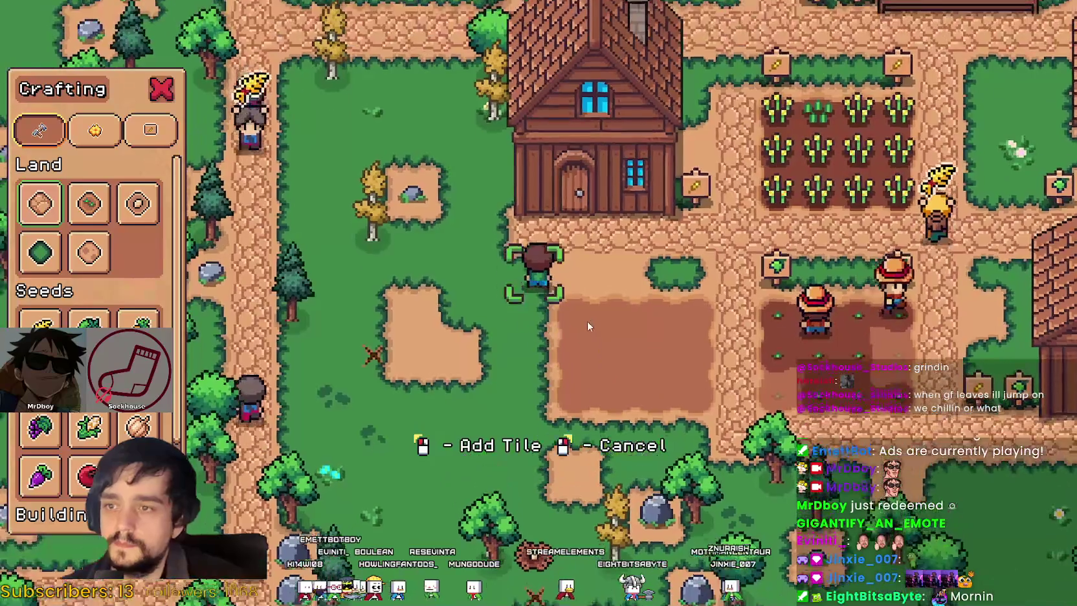
key(s)
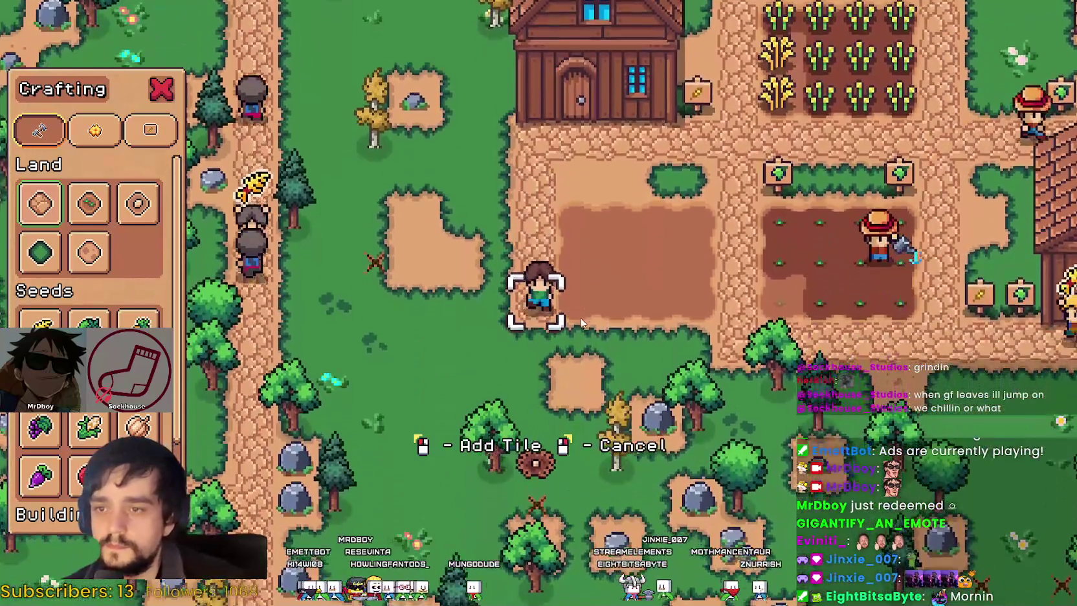
key(d)
key(d)
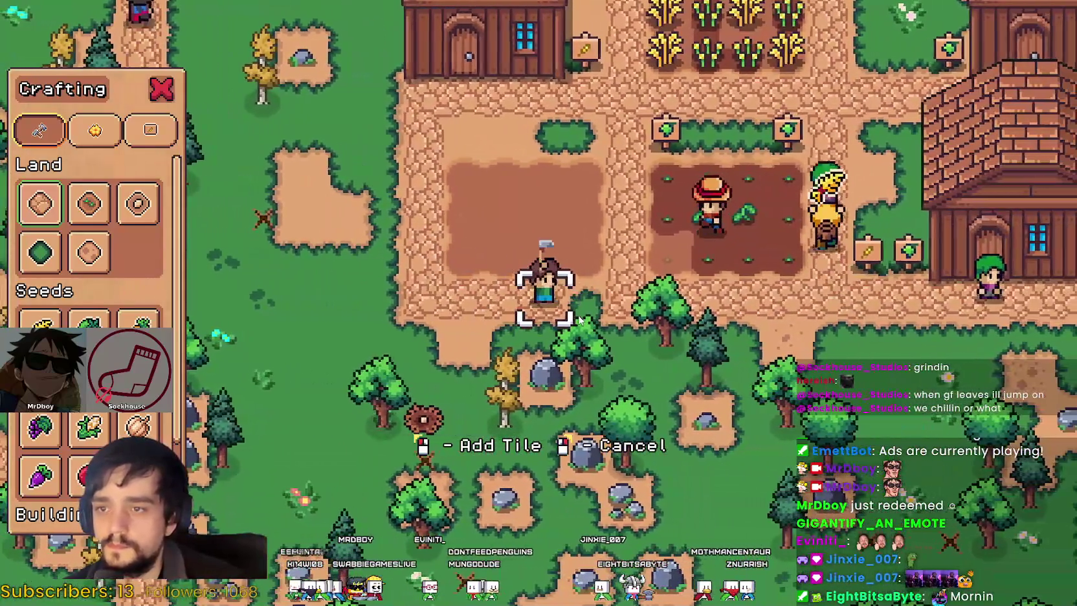
scroll(91, 259, down, 2)
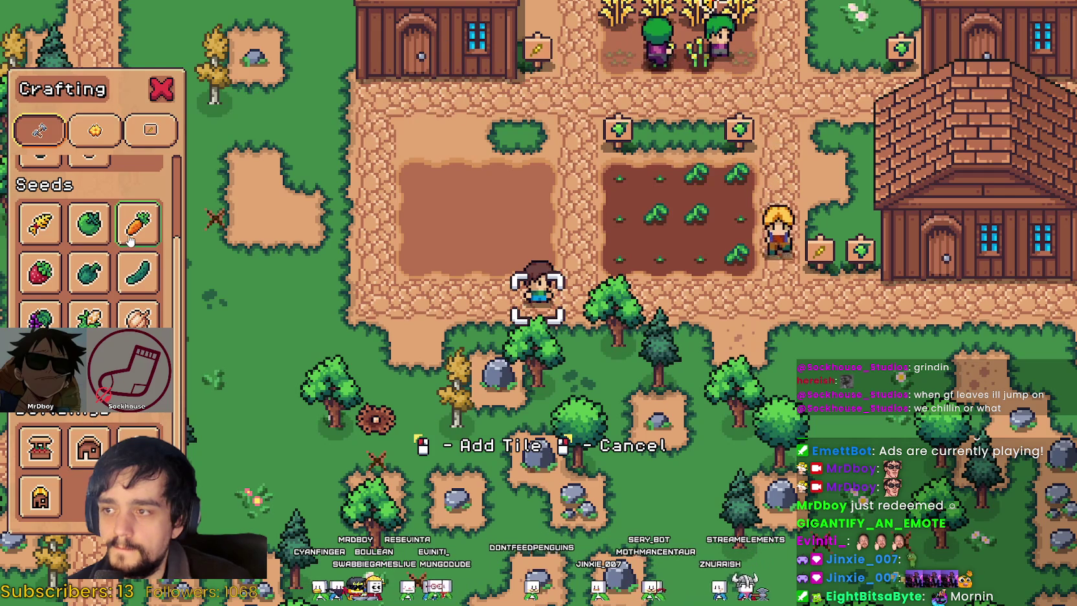
scroll(117, 233, up, 2)
Step: Choose carrot seeds and plant carrots across the new dirt plot
click(136, 317)
key(w)
key(a)
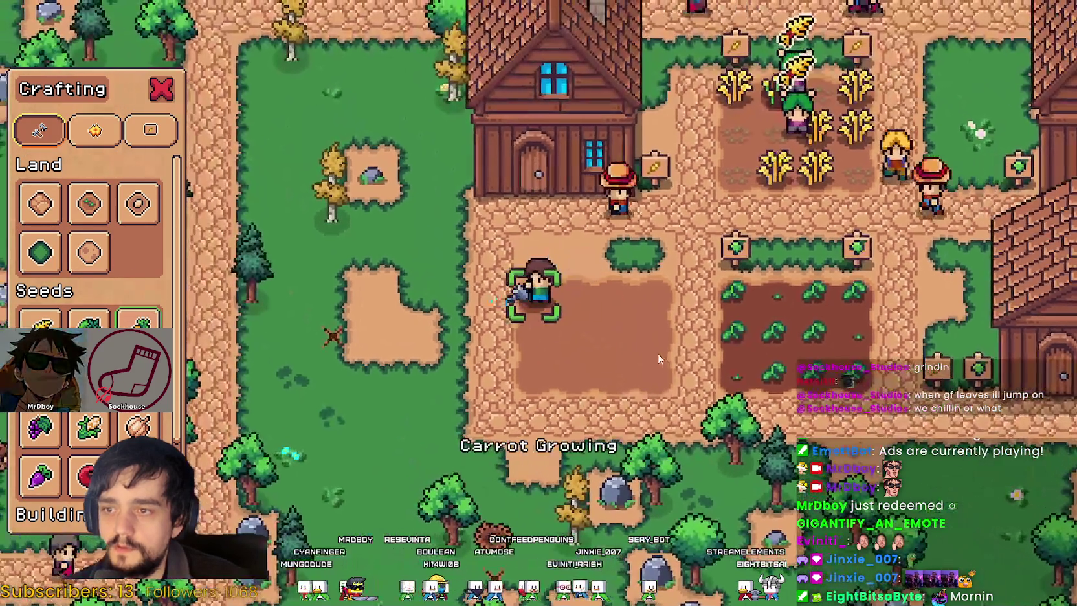
key(d)
click(653, 349)
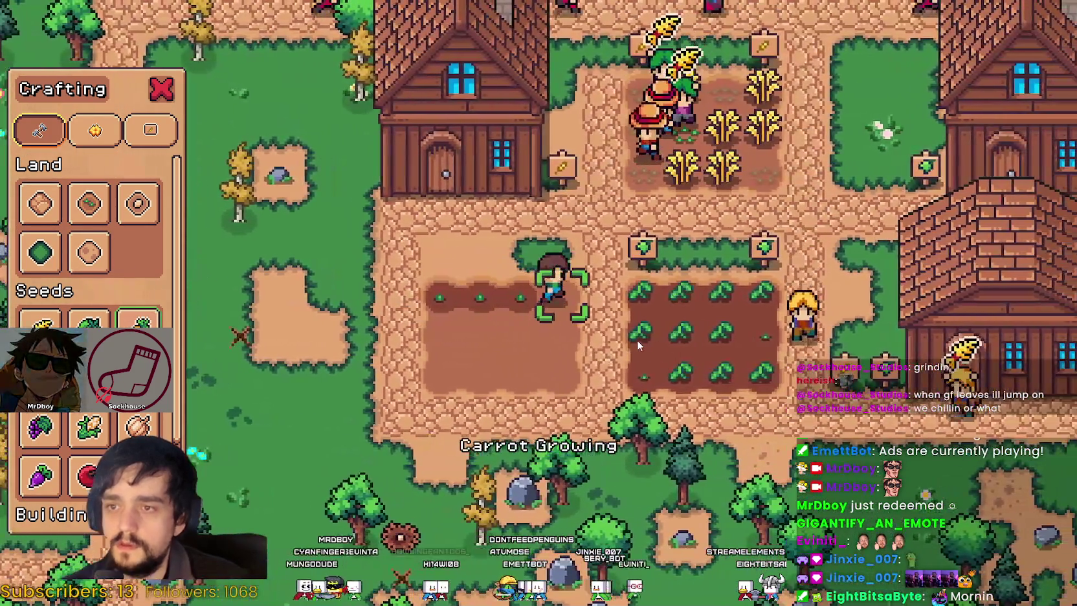
click(637, 339)
key(a)
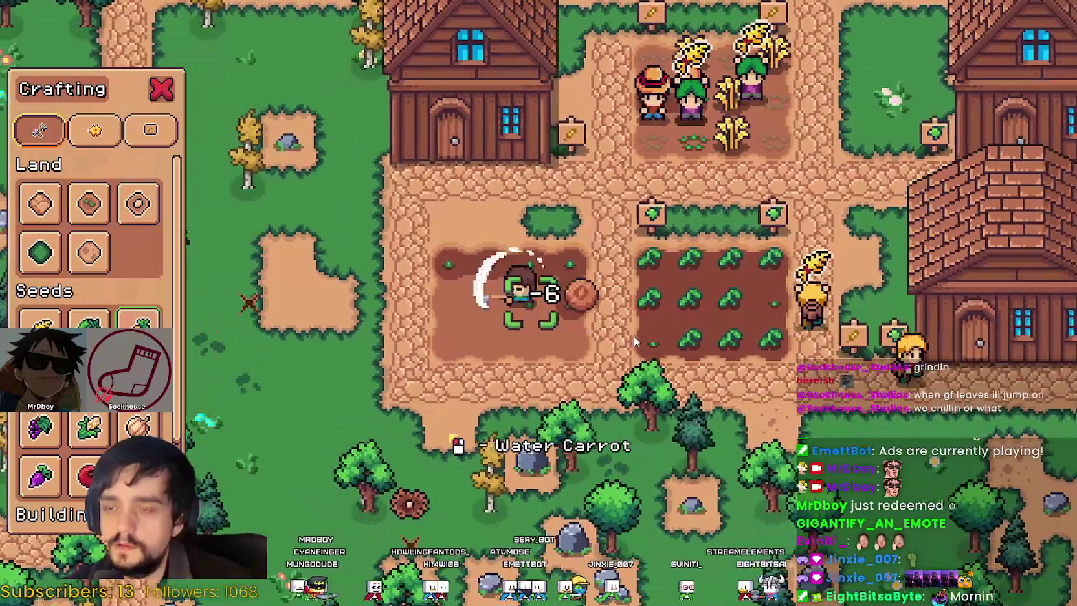
key(a)
click(634, 336)
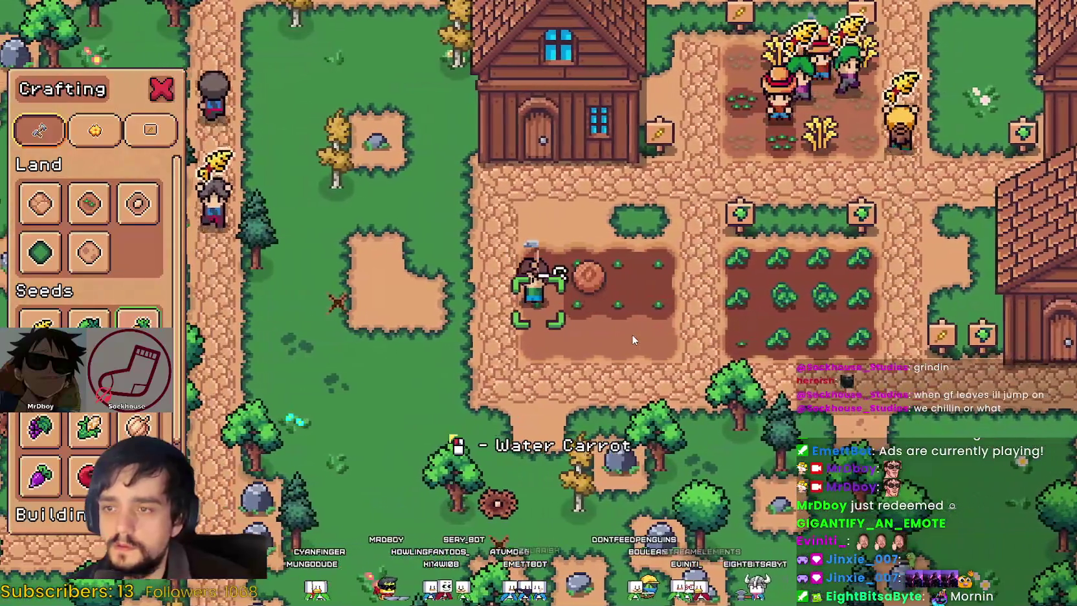
Step: Water the carrot sprouts row by row, then walk out of the plot
click(632, 336)
key(s)
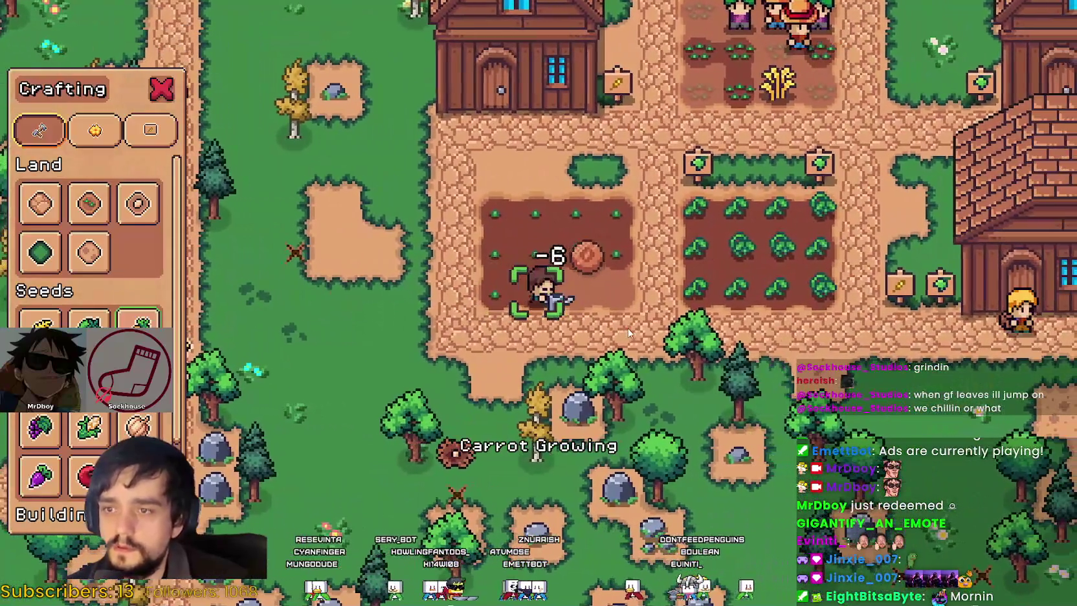
key(d)
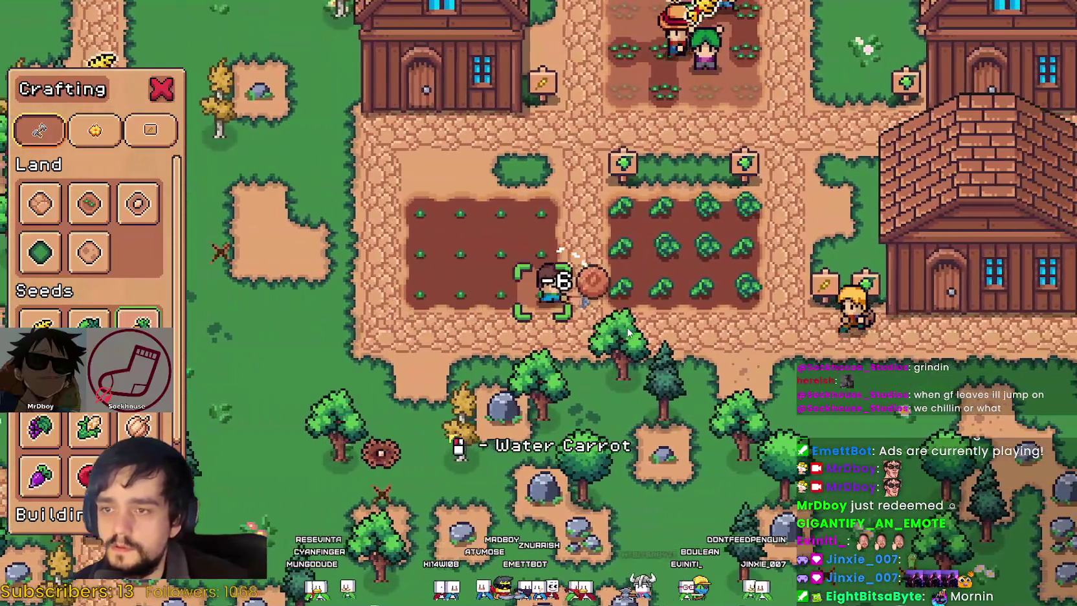
click(628, 332)
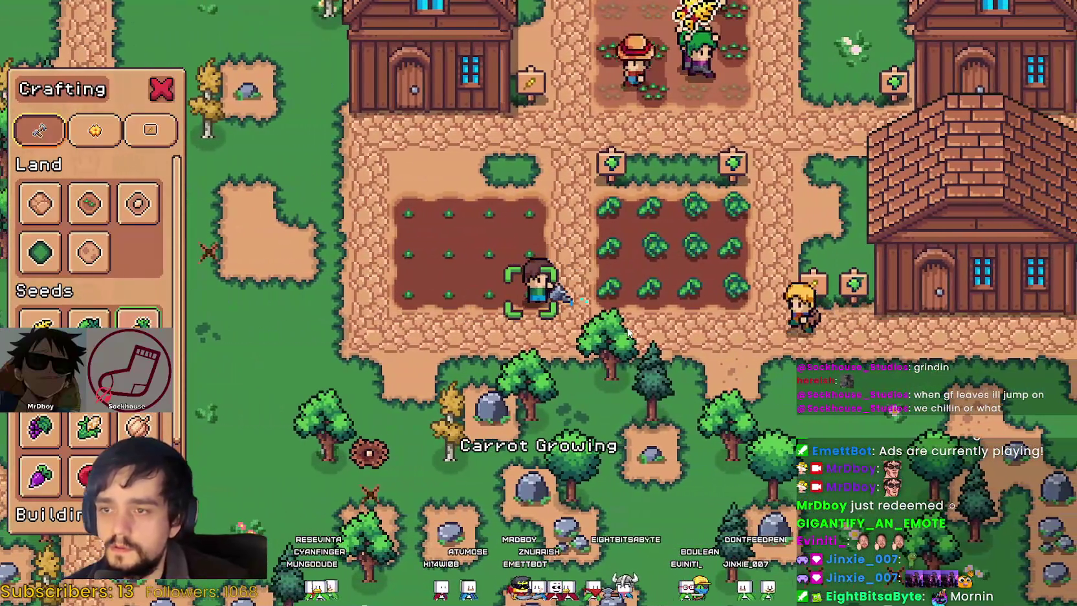
key(w)
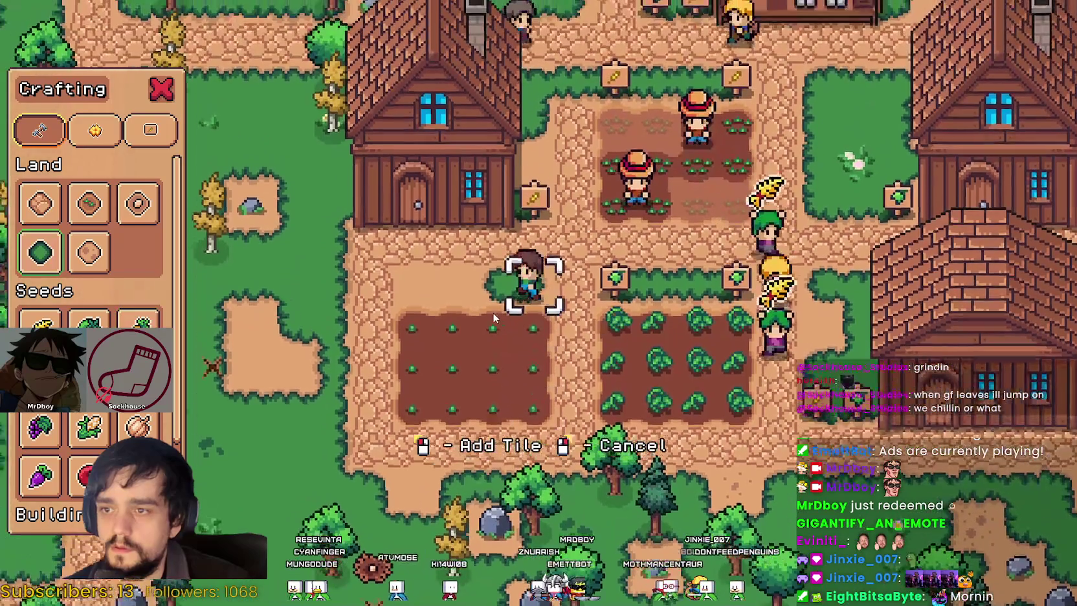
key(a)
key(s)
key(d)
scroll(91, 246, down, 3)
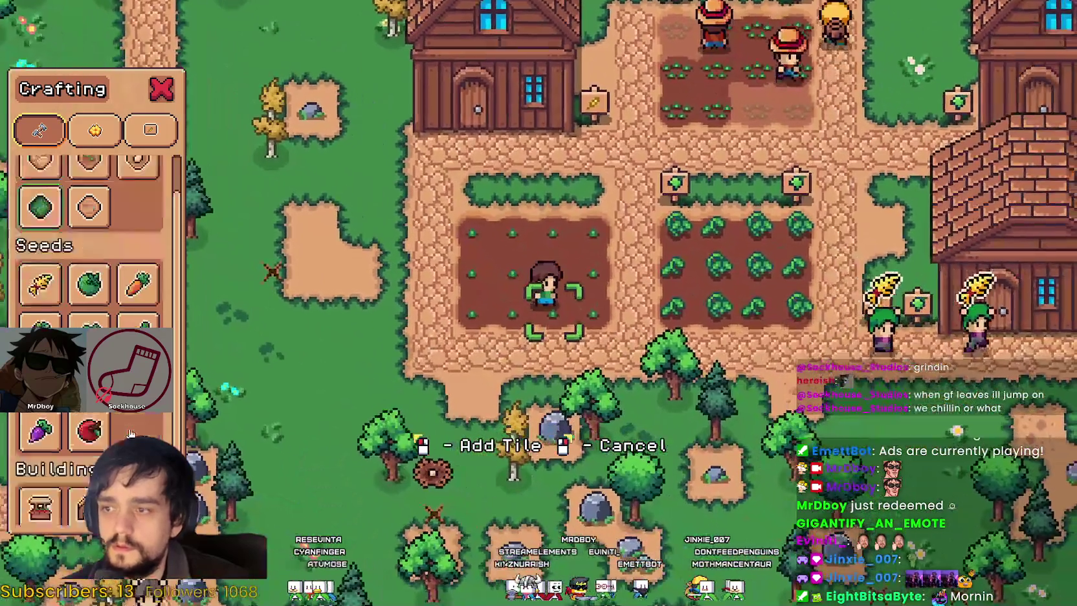
Step: Place a carrot sign on the hedge above the plot and close the crafting menu
click(95, 129)
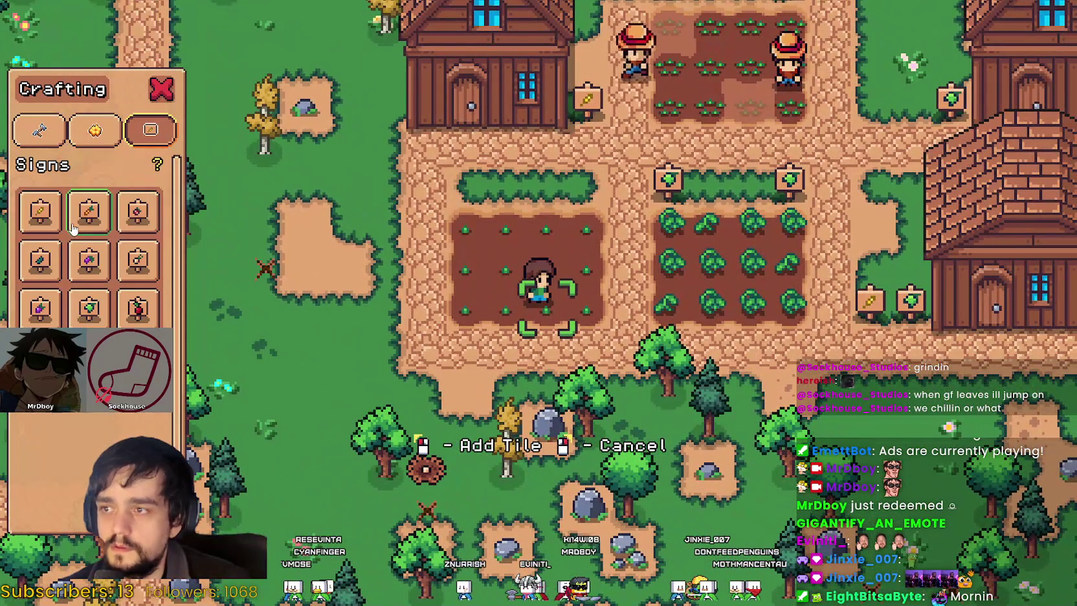
click(102, 210)
key(w)
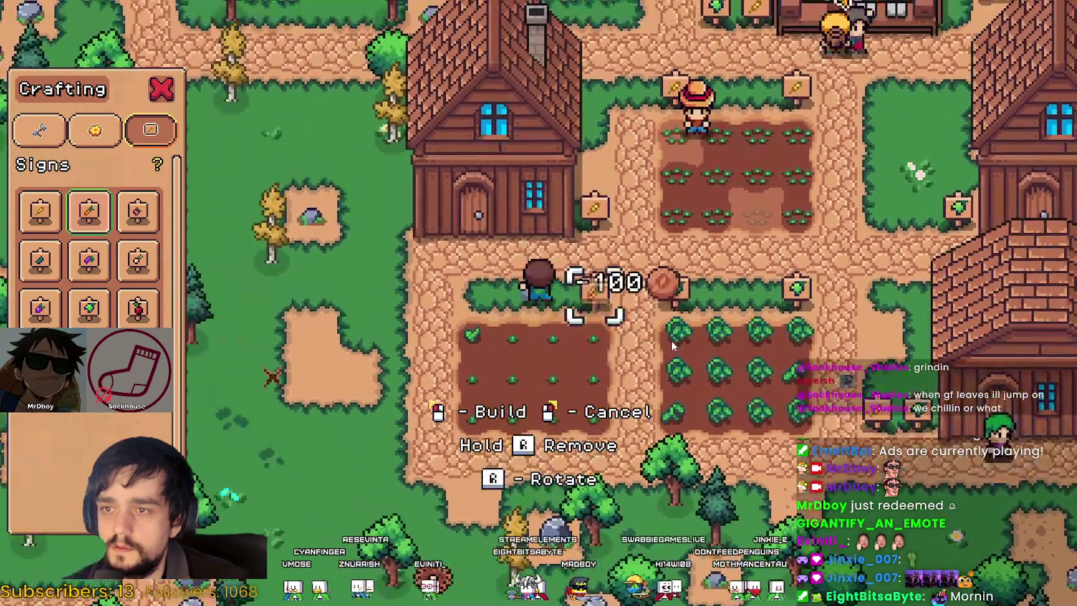
key(a)
click(673, 339)
key(s)
right_click(673, 343)
Step: Walk past the fields and down the path, gathering item pickups across the grass
key(d)
key(w)
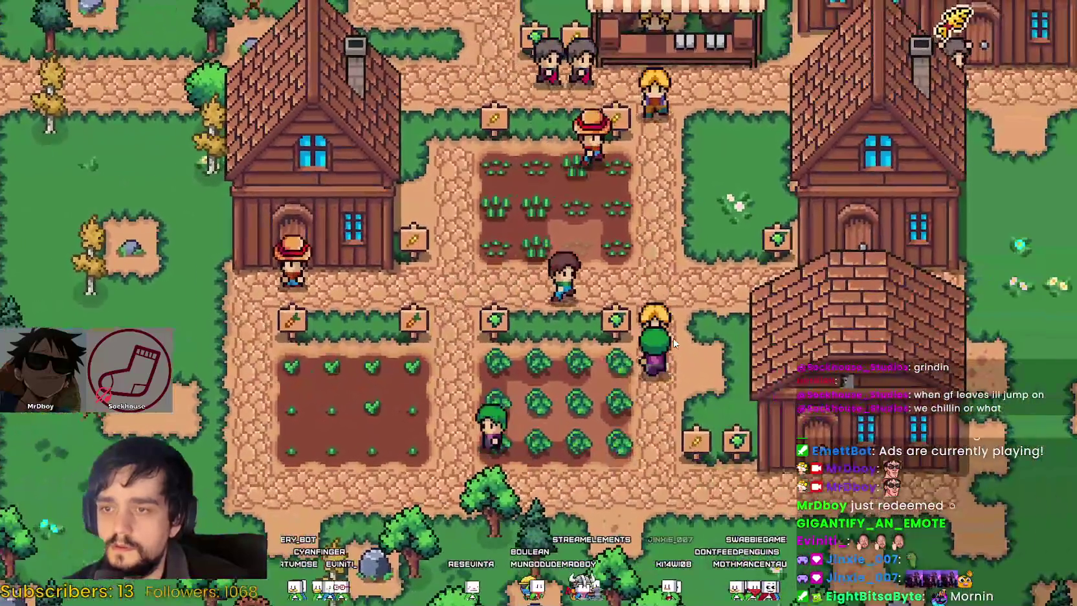
key(s)
key(d)
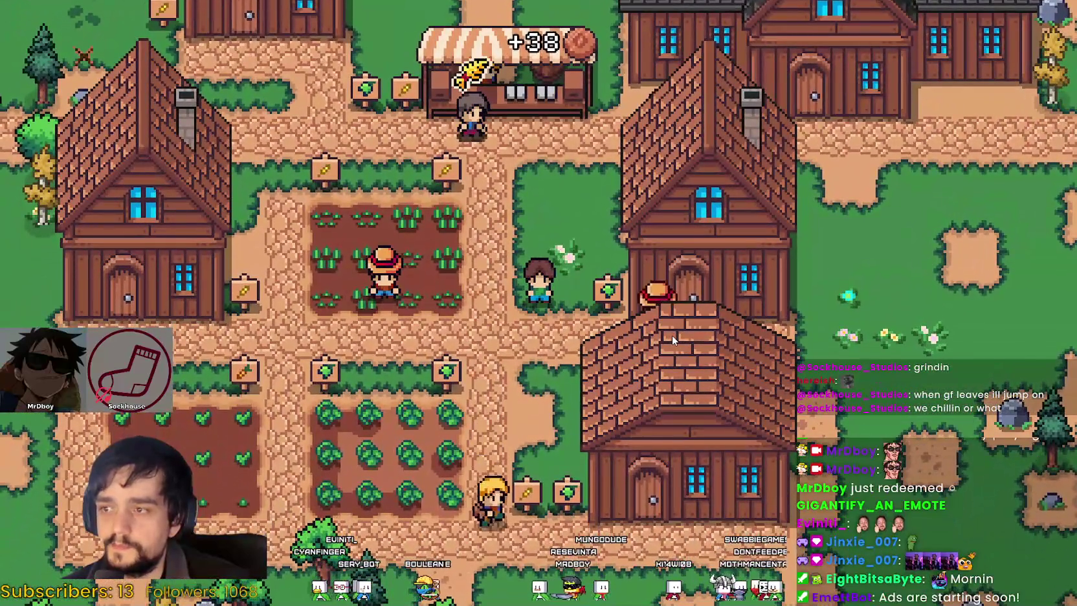
key(s)
key(s)
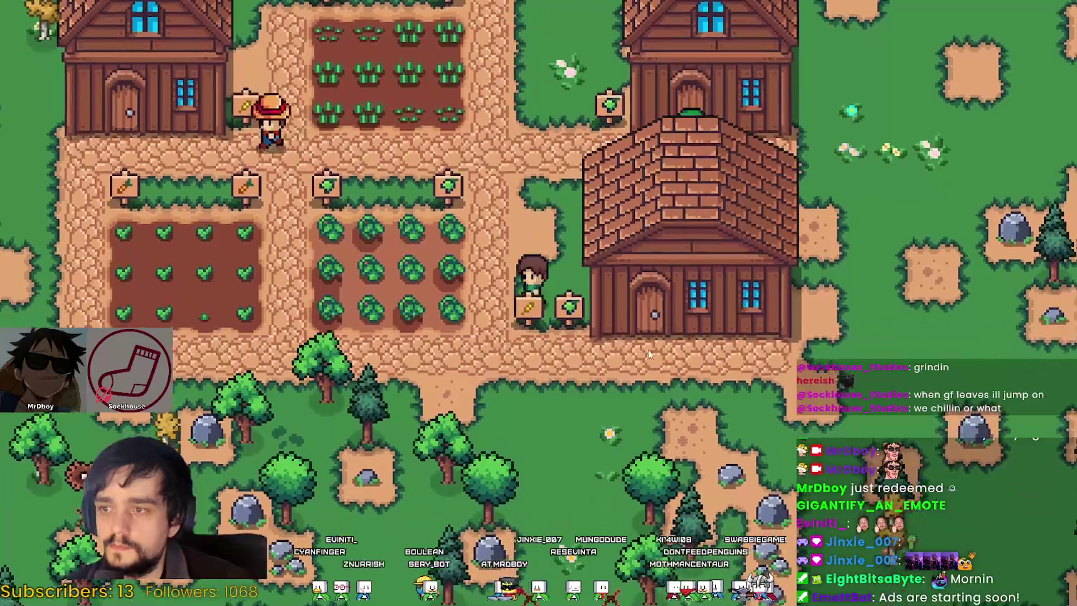
key(a)
key(s)
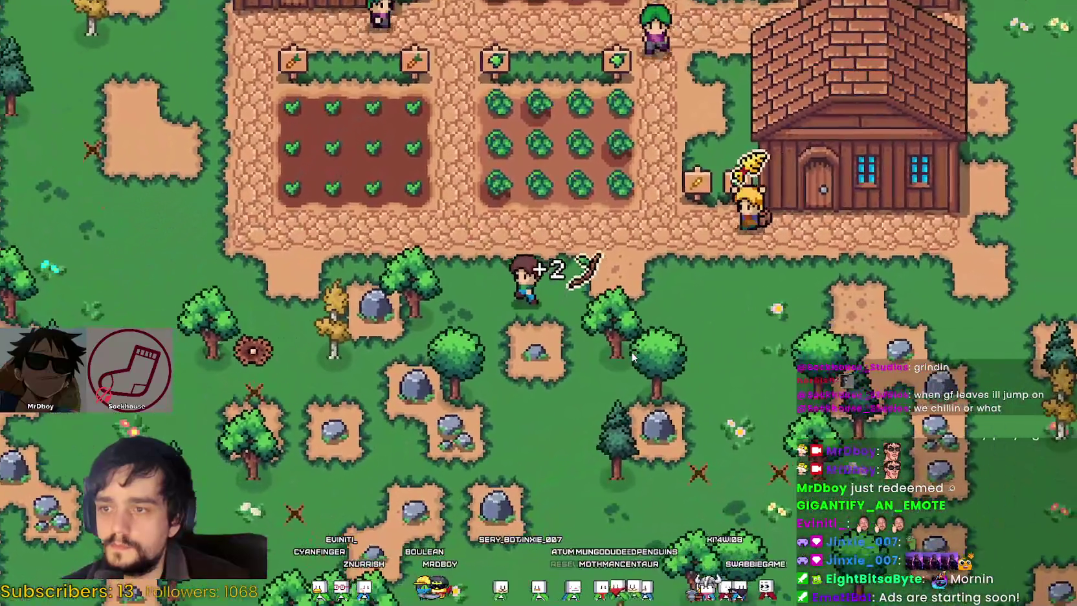
key(a)
key(s)
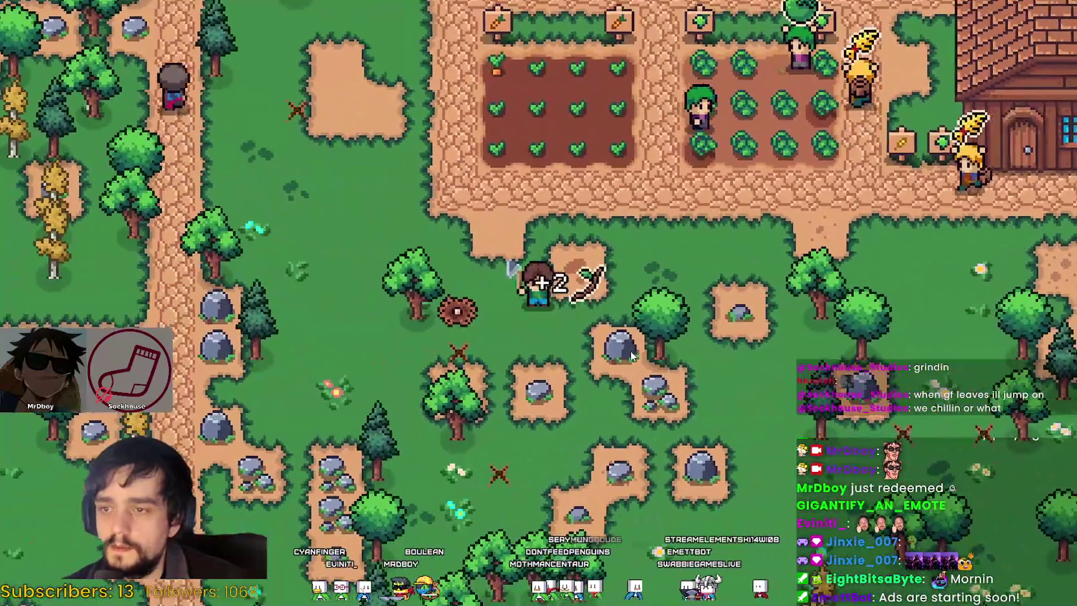
Step: Walk back past the carrot plot and houses, gathering items along the crossroad path
key(d)
key(w)
key(d)
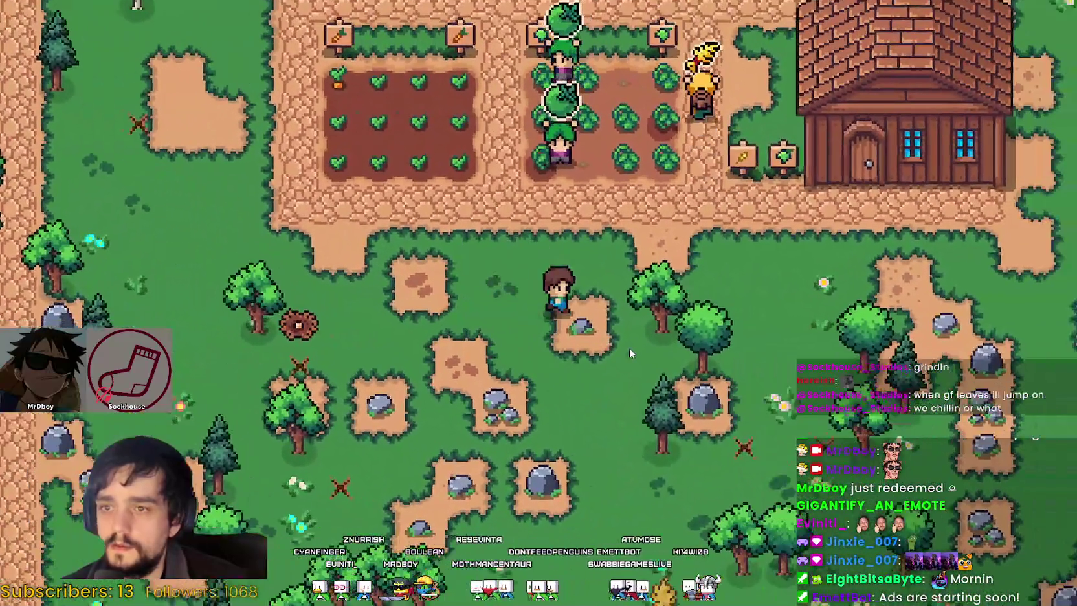
key(w)
key(d)
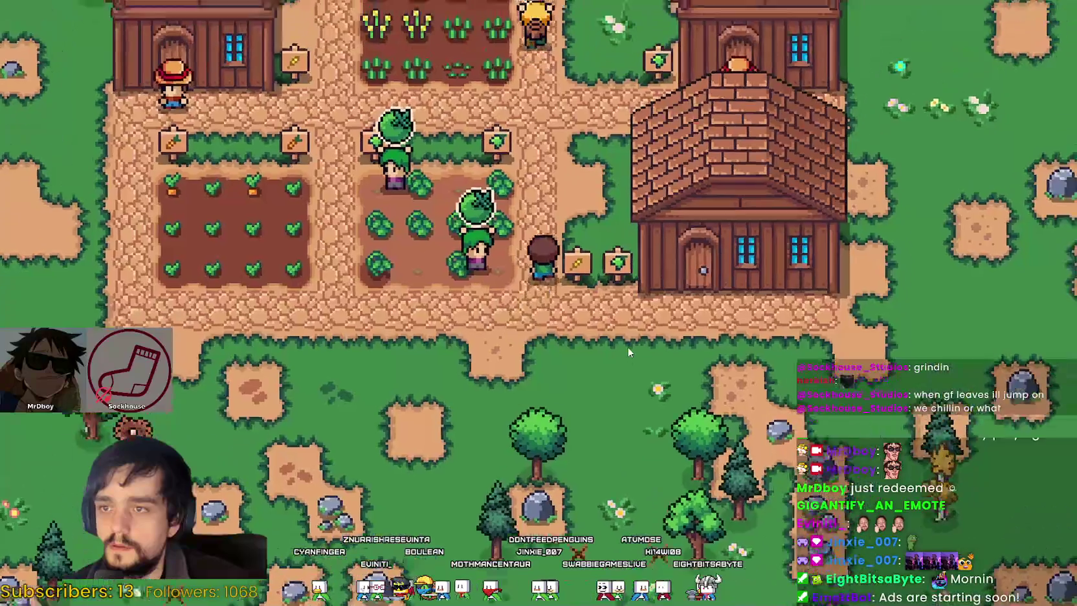
key(w)
key(a)
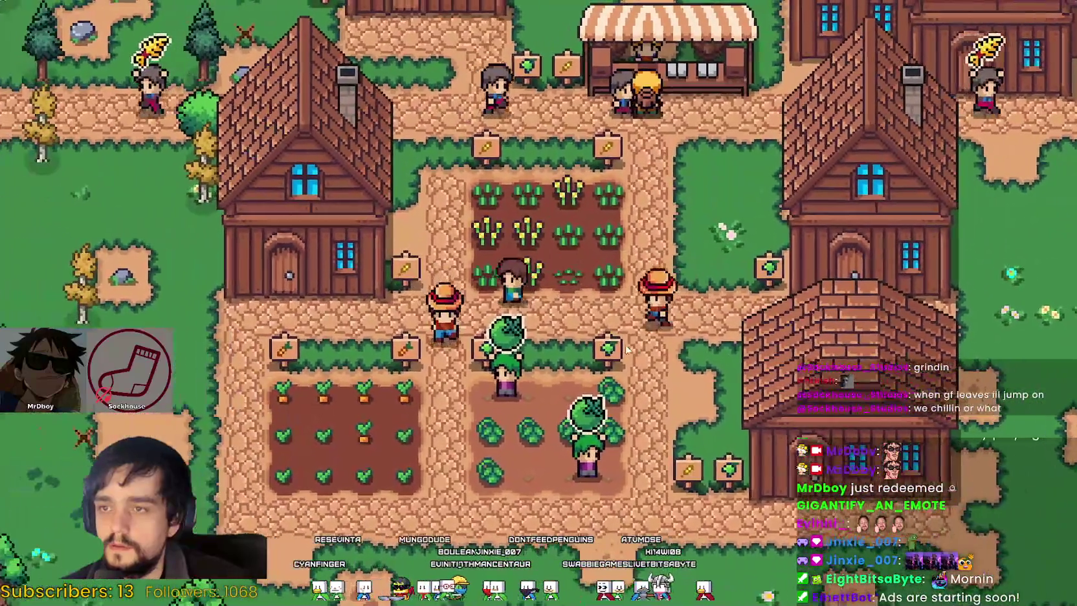
key(a)
key(w)
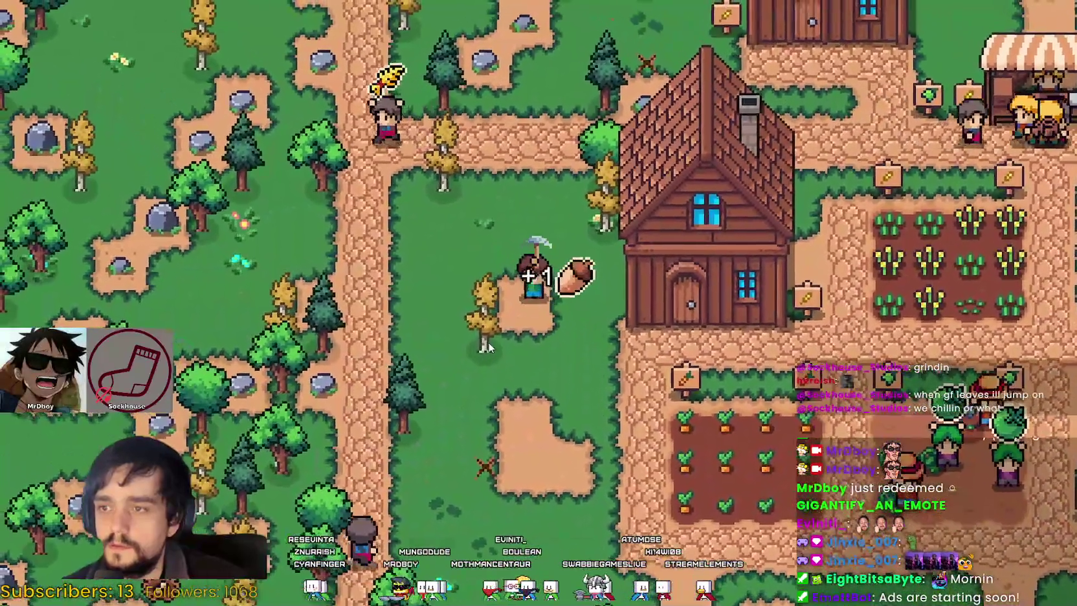
key(w)
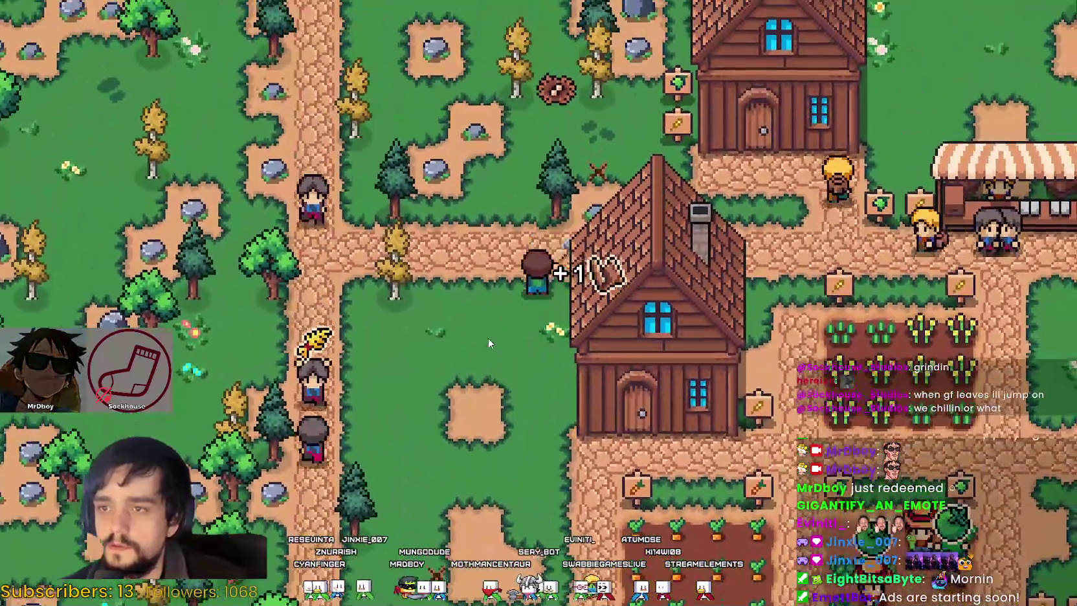
key(a)
key(s)
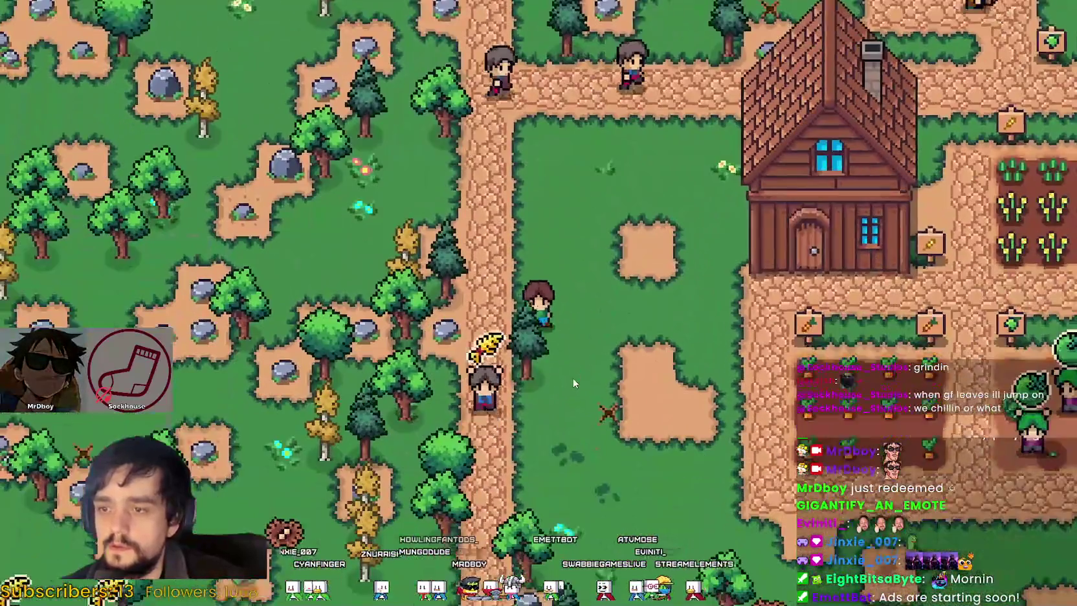
Step: Choose the barn from Crafting, position it west of the farmhouse, and build it for 400 wood
key(d)
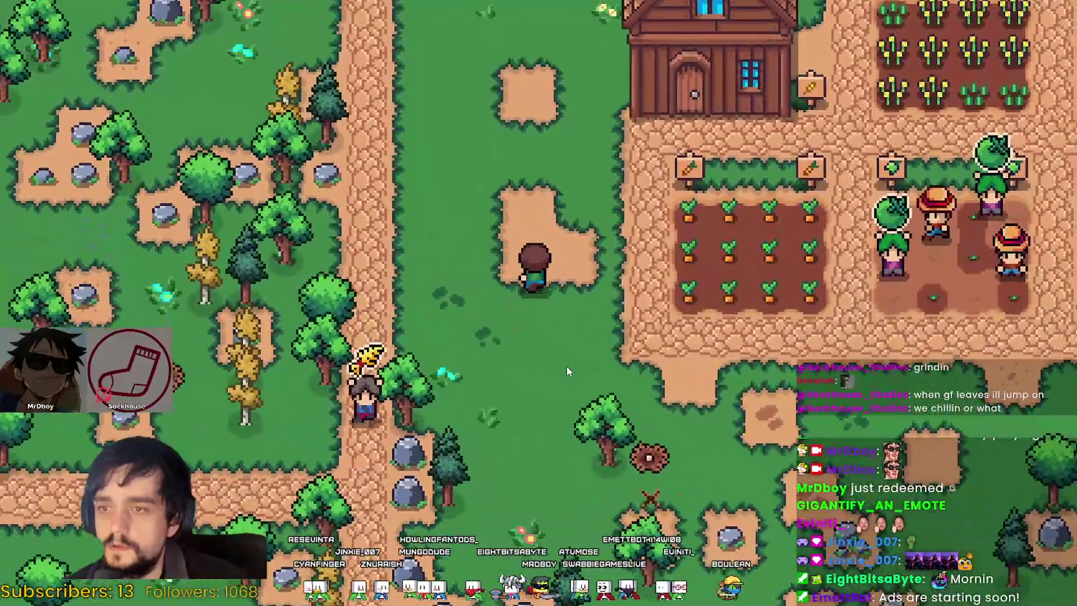
key(c)
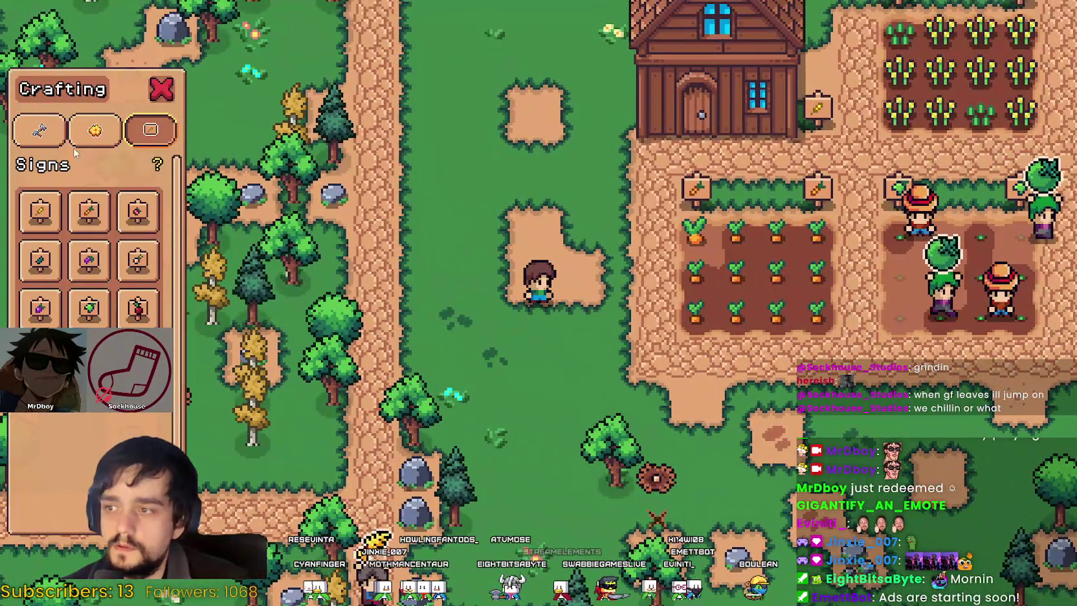
click(31, 131)
click(40, 497)
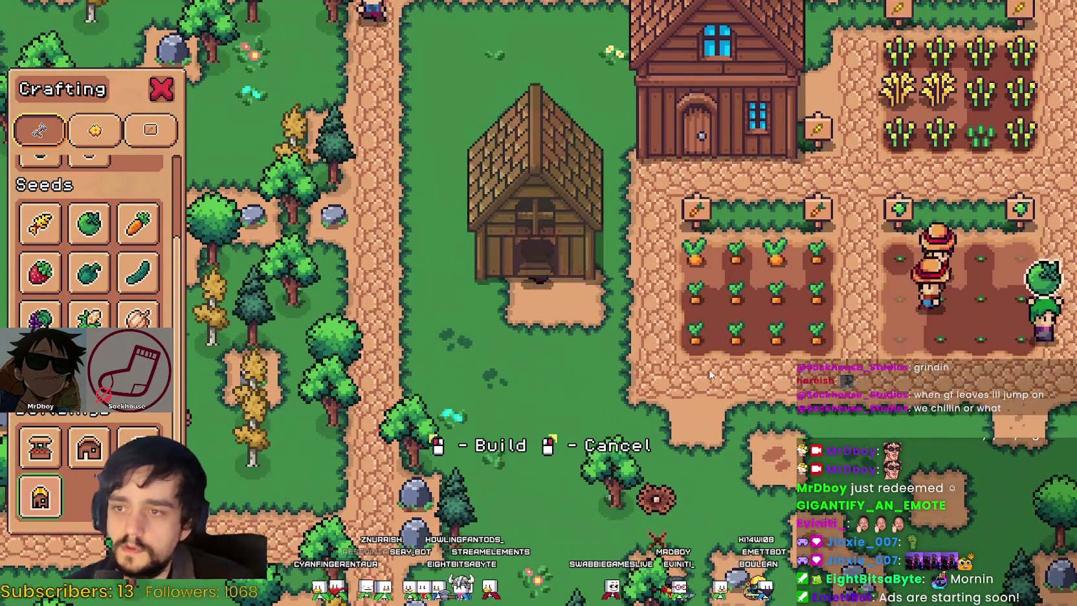
key(w)
key(a)
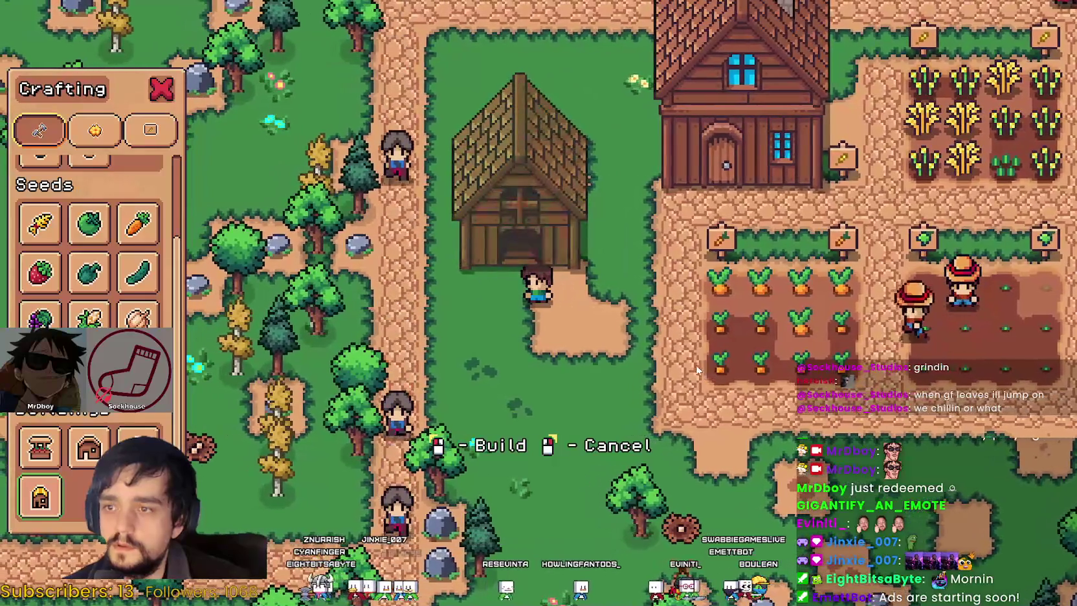
key(w)
key(w)
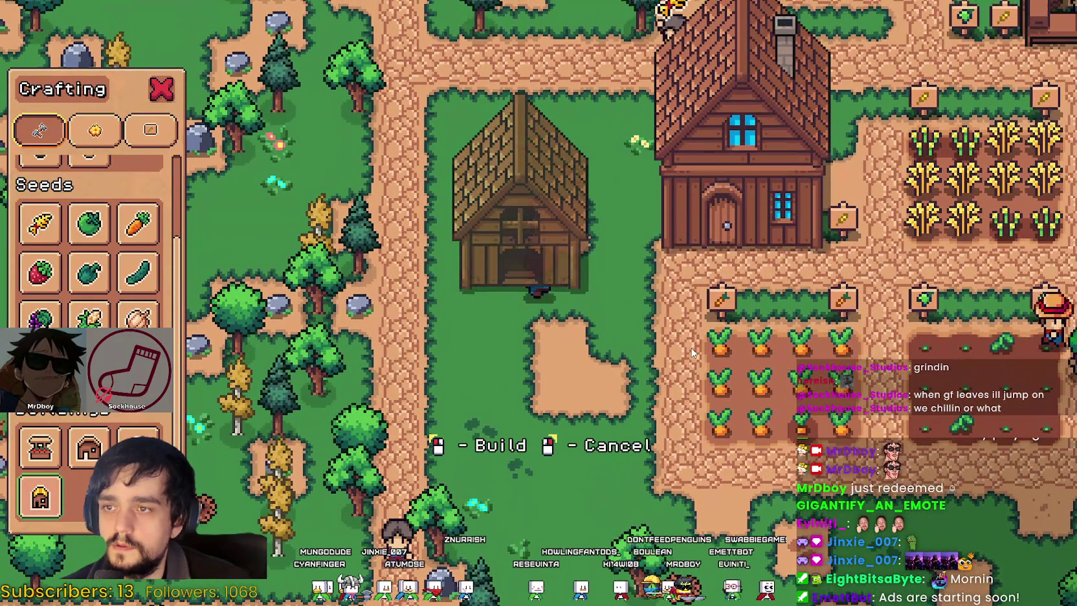
key(w)
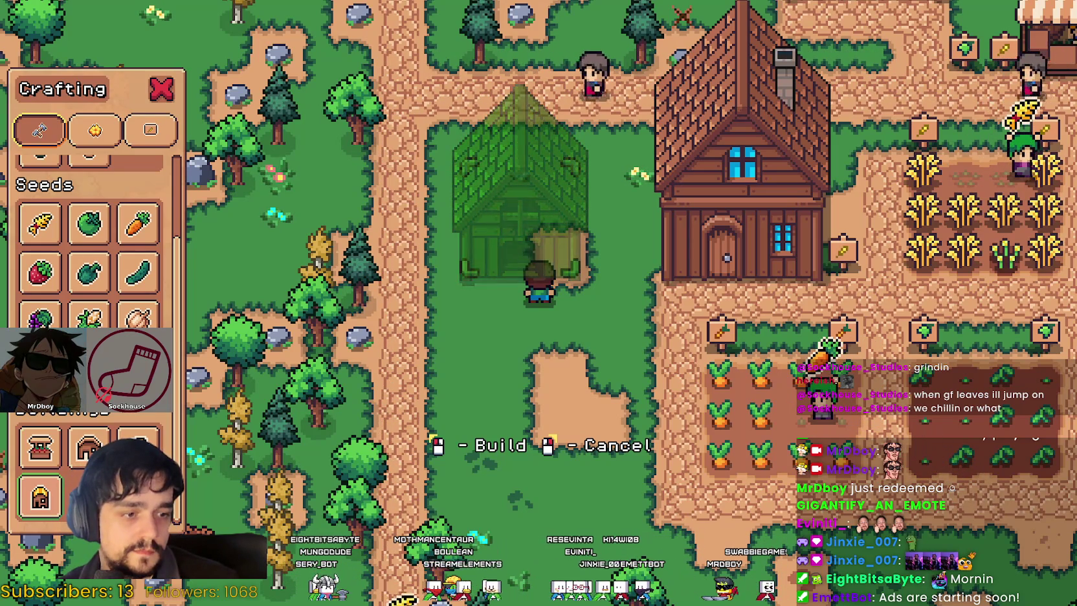
key(Escape)
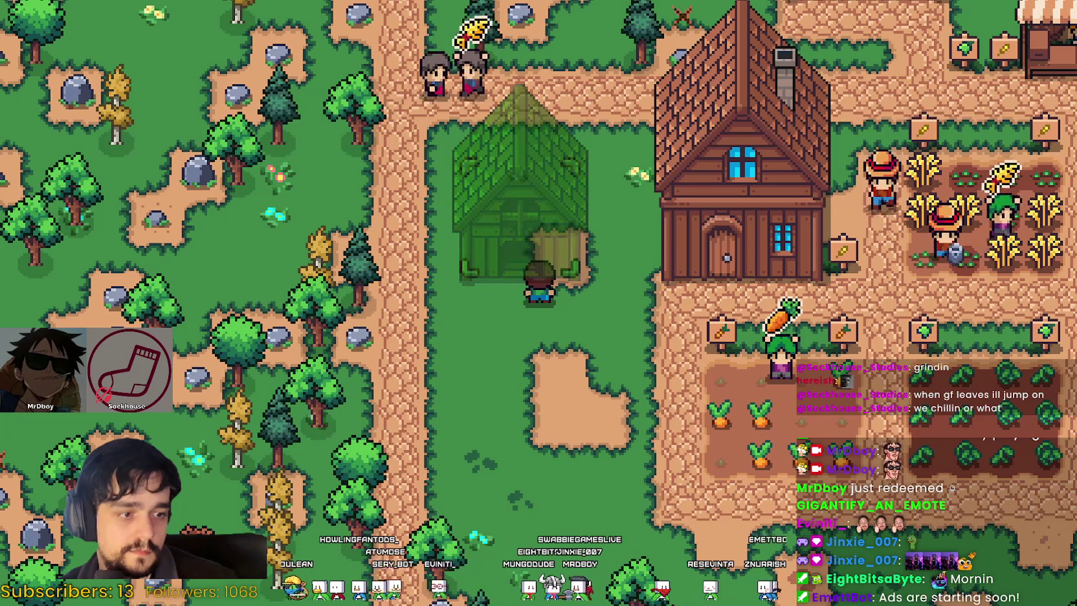
key(space)
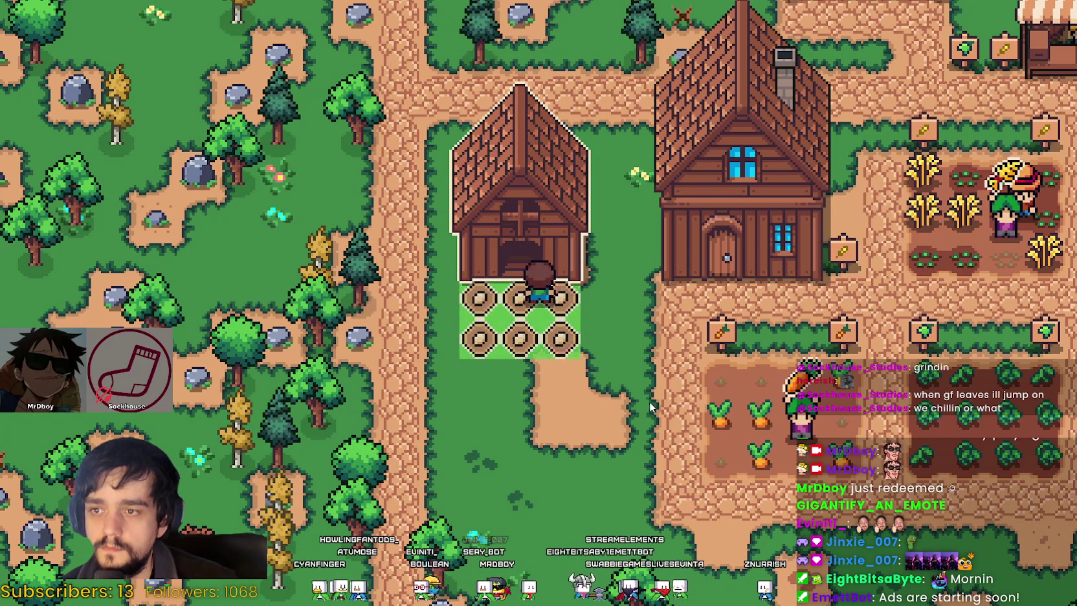
key(s)
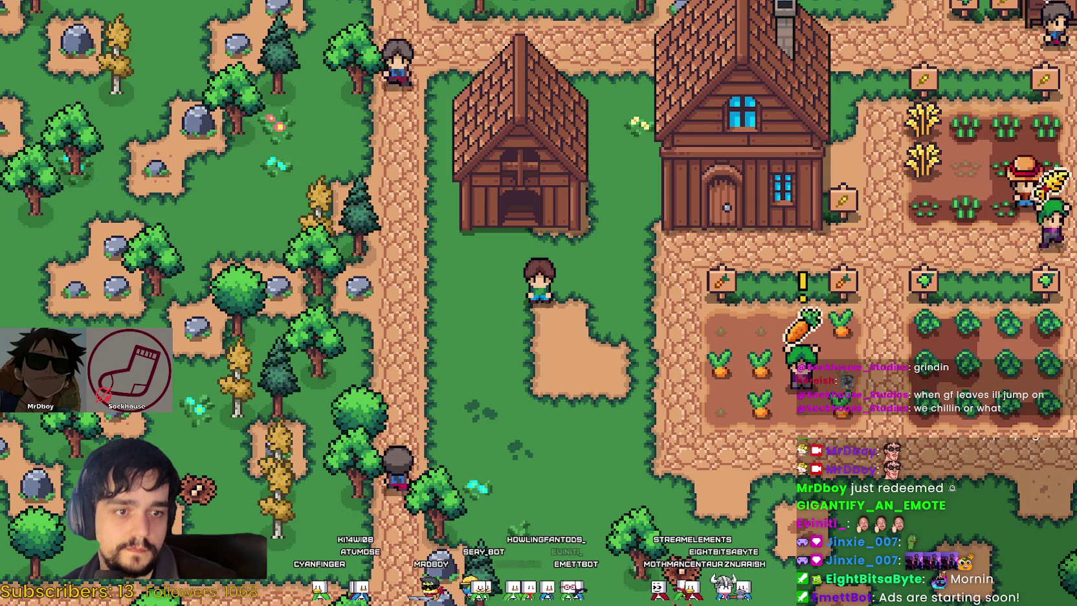
Step: Select the third Land tile and lay dirt tiles in front of the barn entrance
key(c)
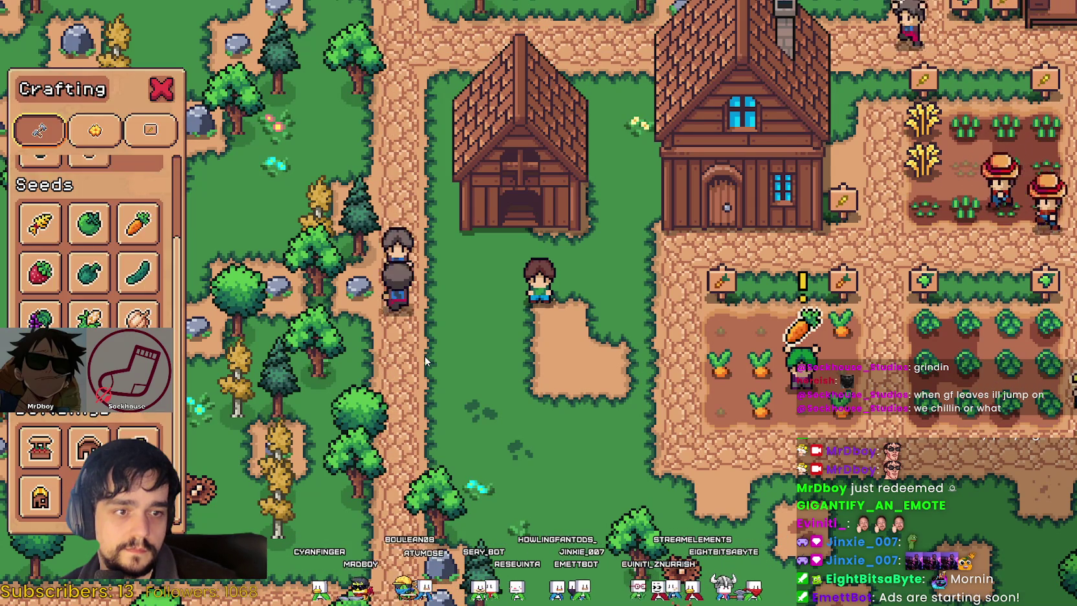
key(c)
key(c)
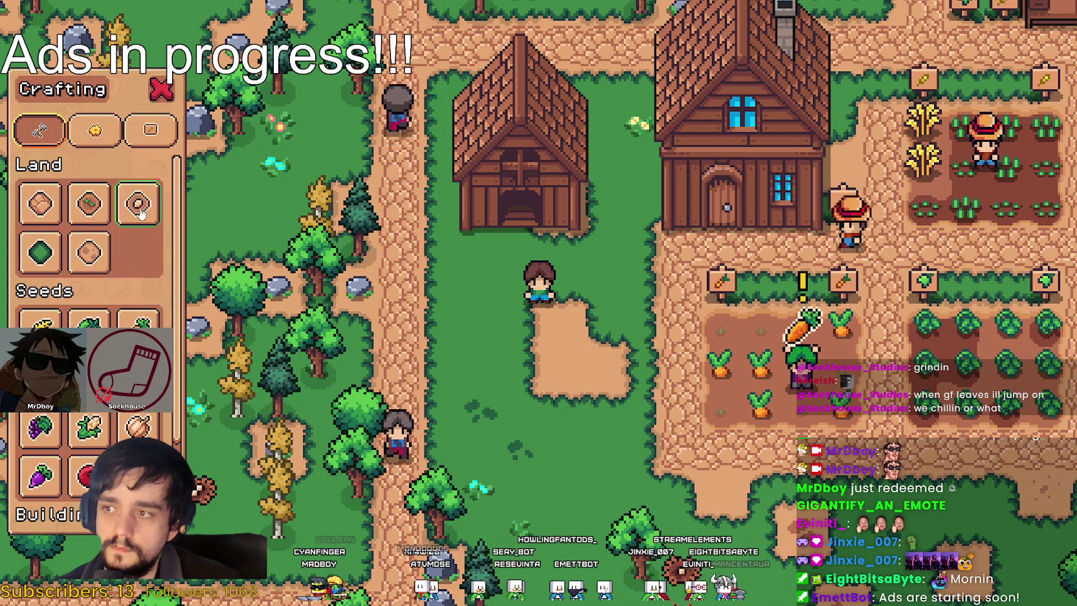
click(137, 204)
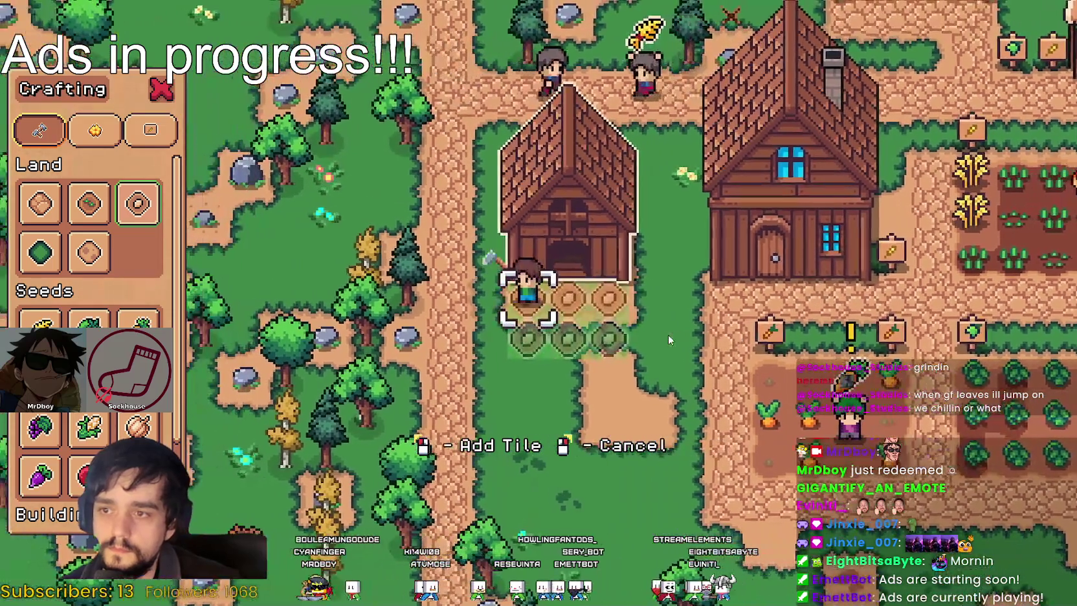
key(d)
key(s)
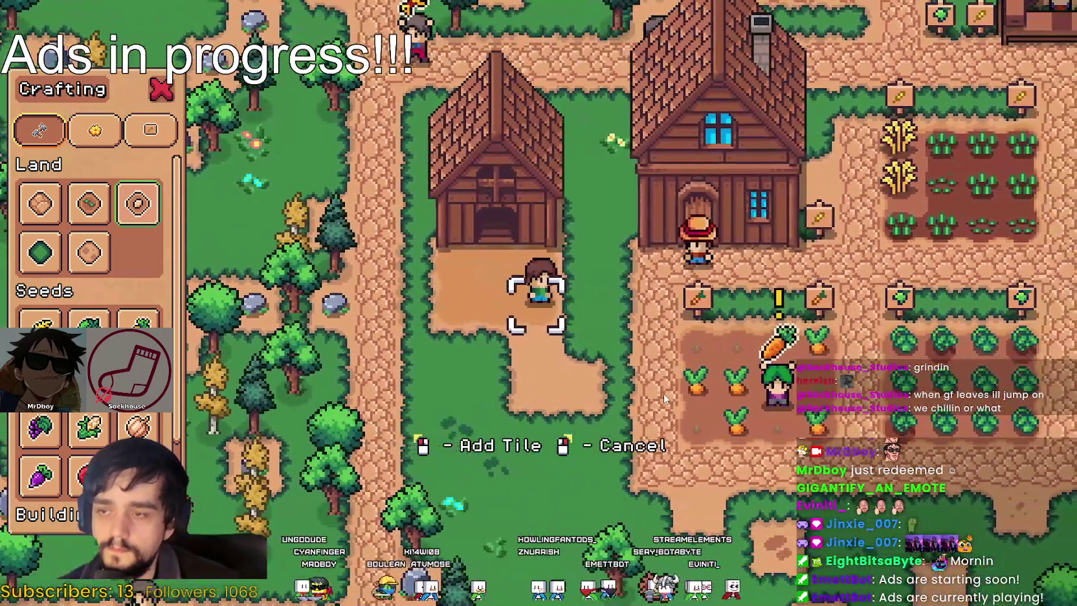
key(s)
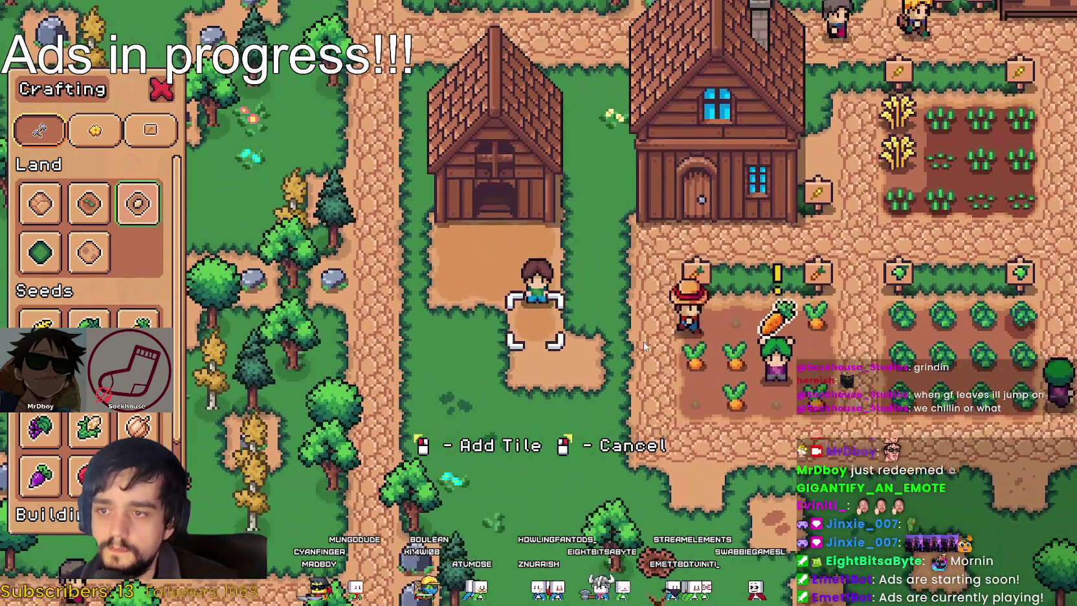
key(w)
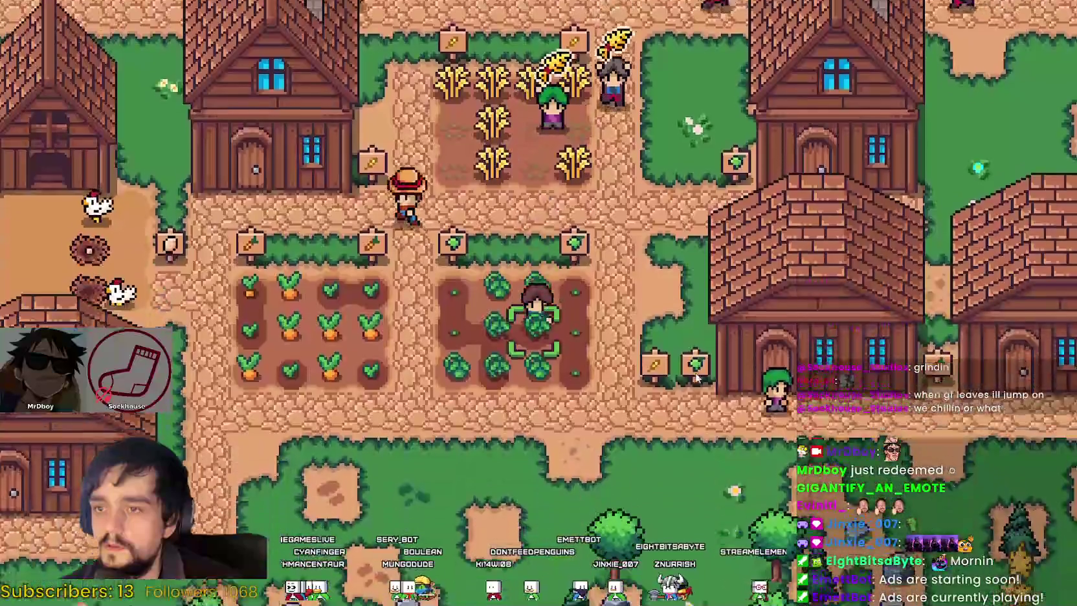
Step: Walk between the wheat field and cabbage plot, then scrub back along DaVinci Resolve's Timeline 2
key(w)
key(s)
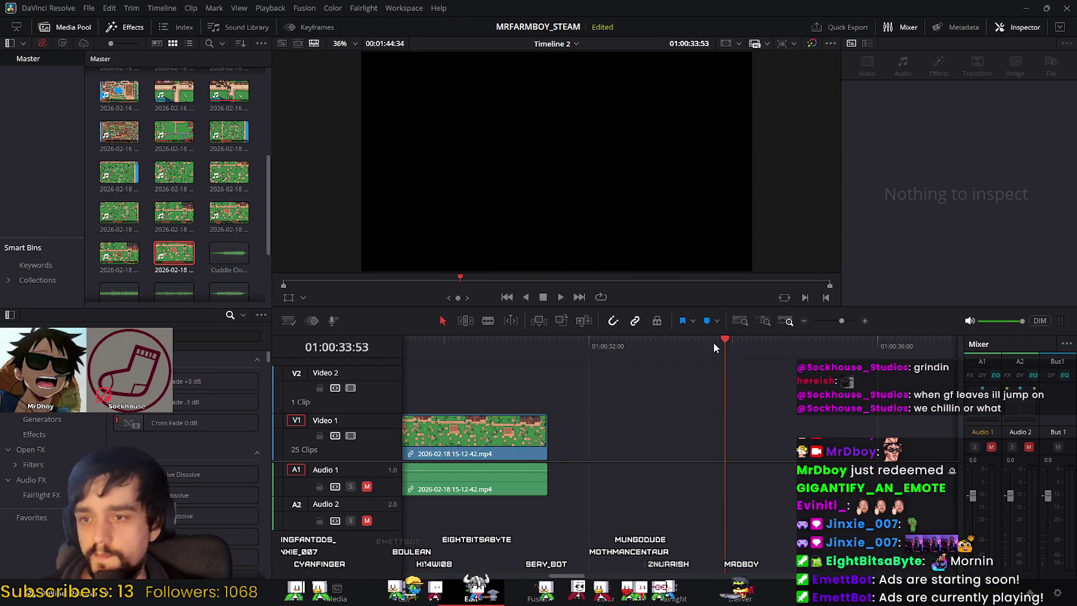
drag(546, 341, 500, 339)
Step: Add the 15-17-56.mp4 clip right after the 15-12-42 clip on Video 1, then switch to the browser
click(561, 297)
click(582, 341)
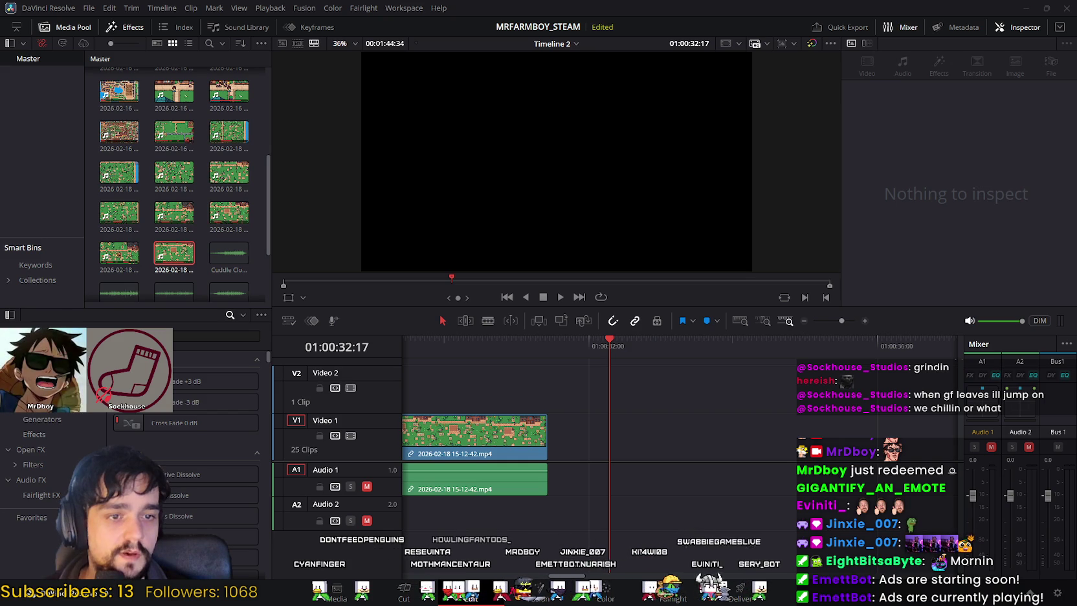
drag(229, 253, 642, 448)
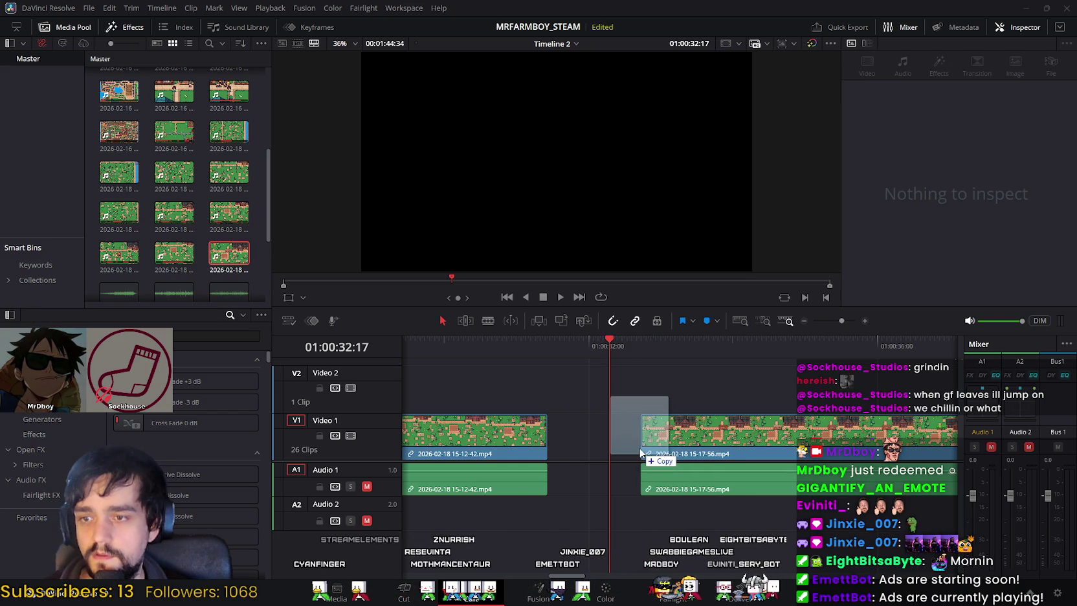
drag(642, 448, 626, 443)
drag(625, 345, 659, 345)
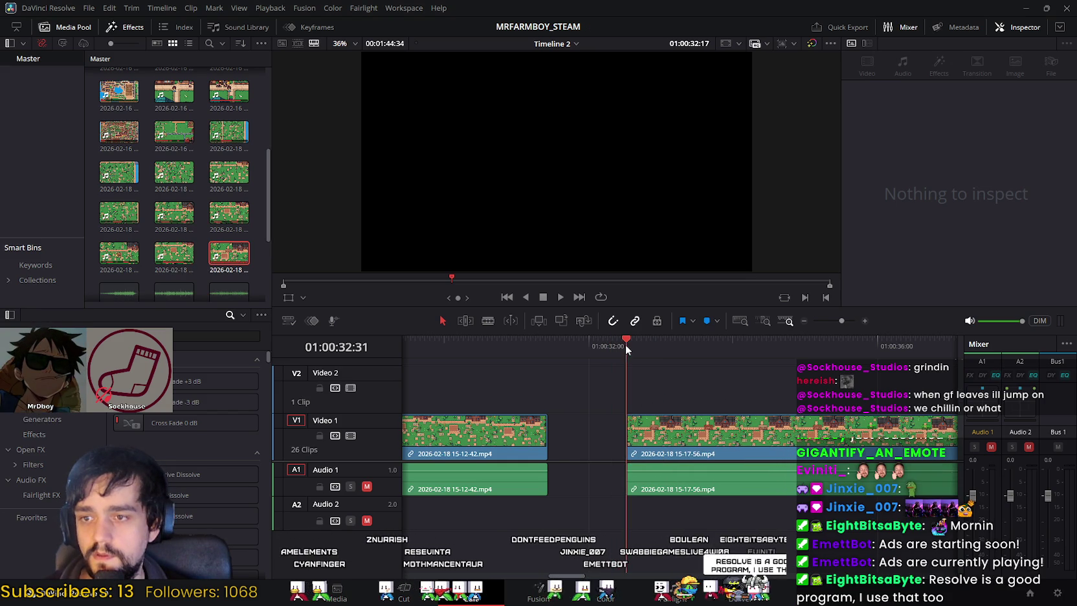
drag(735, 437, 656, 437)
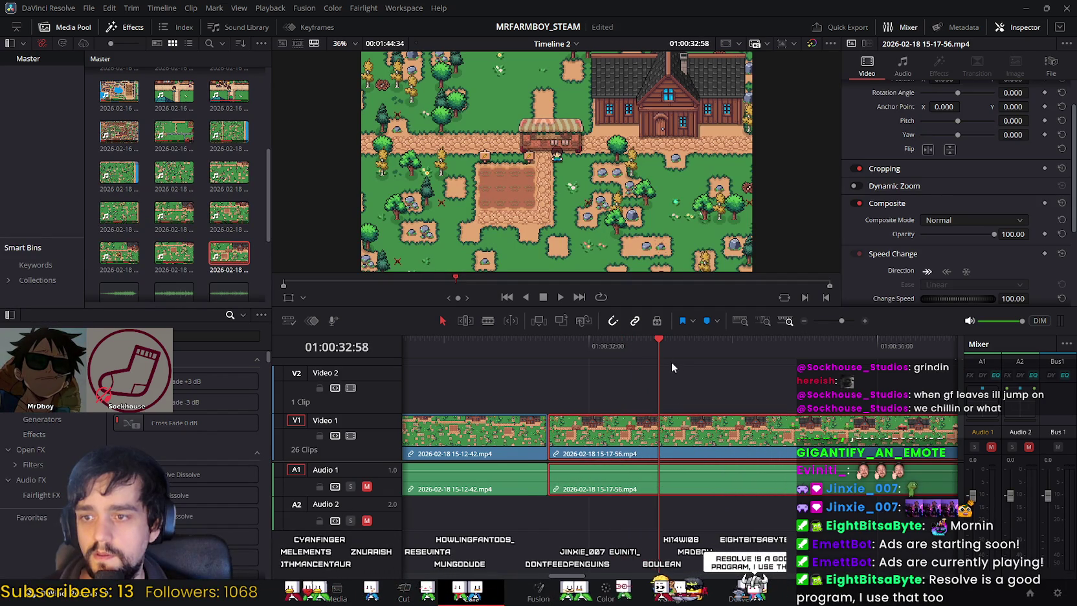
drag(660, 348, 529, 355)
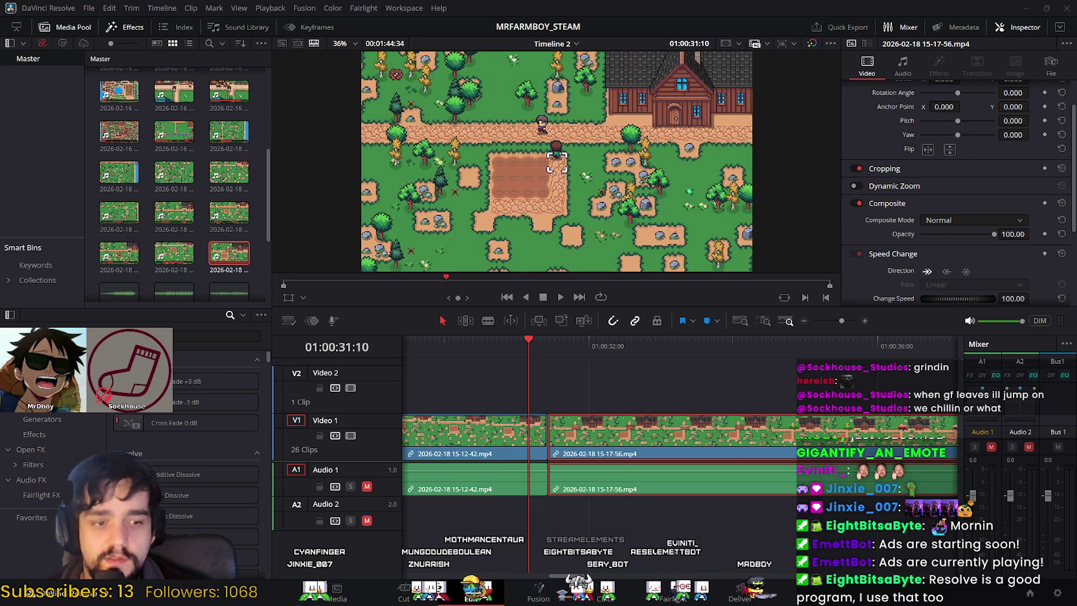
key(alt+Tab)
scroll(656, 383, up, 3)
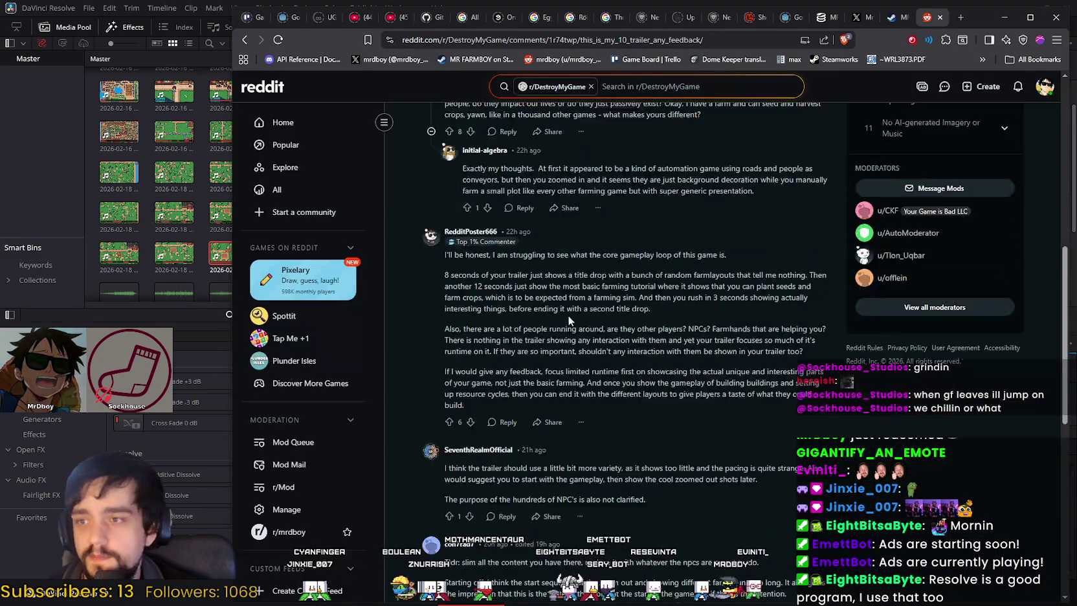
Step: Replay the Mr Farmboy 1.0 trailer and scroll through the feedback comments
scroll(656, 383, up, 5)
scroll(595, 336, up, 5)
click(595, 335)
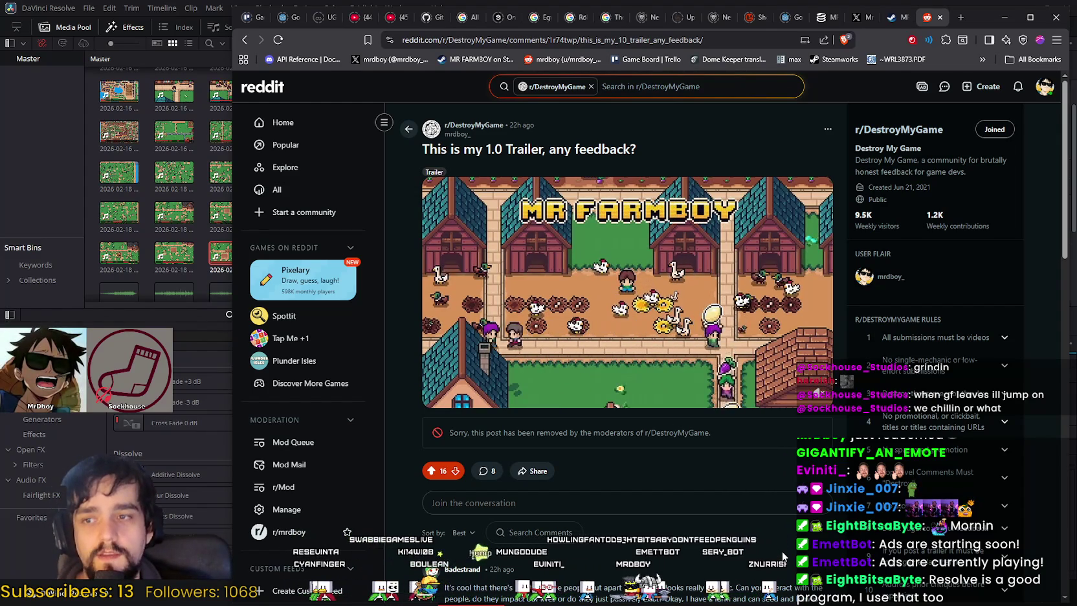
scroll(694, 328, down, 5)
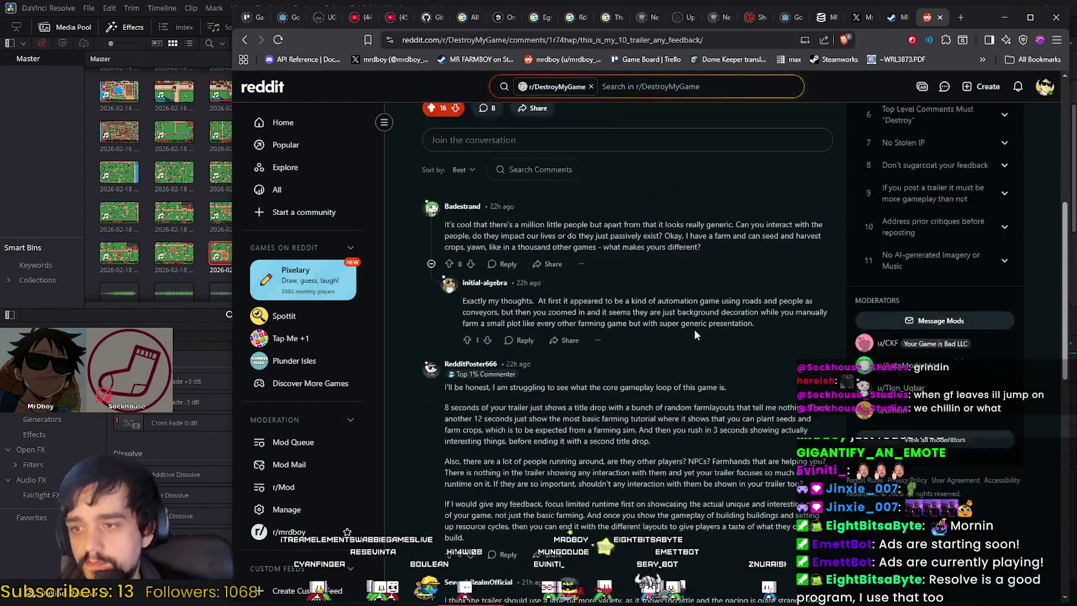
scroll(693, 328, down, 3)
scroll(693, 320, down, 3)
scroll(693, 317, down, 3)
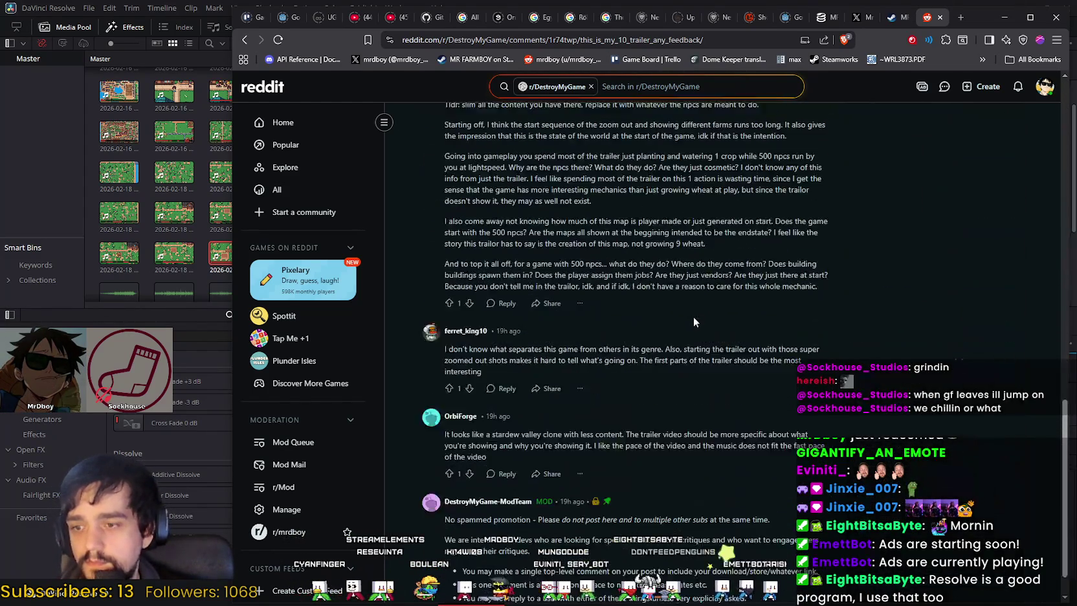
scroll(757, 376, up, 5)
scroll(757, 375, up, 6)
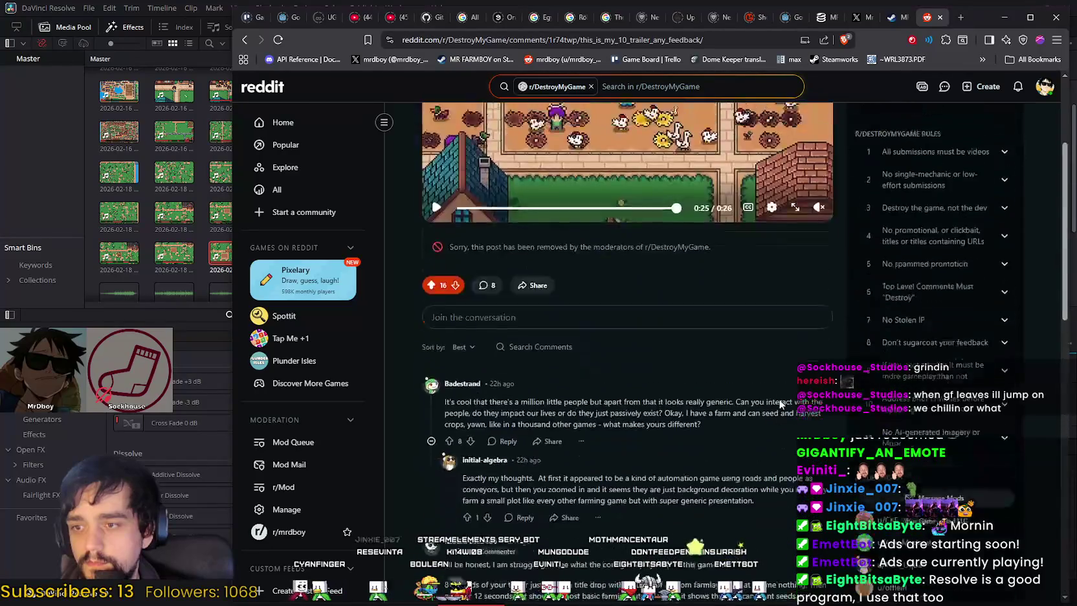
scroll(712, 258, up, 3)
Step: Copy the thread's URL, paste it into chat, and minimize the browser
click(630, 39)
right_click(632, 39)
click(686, 113)
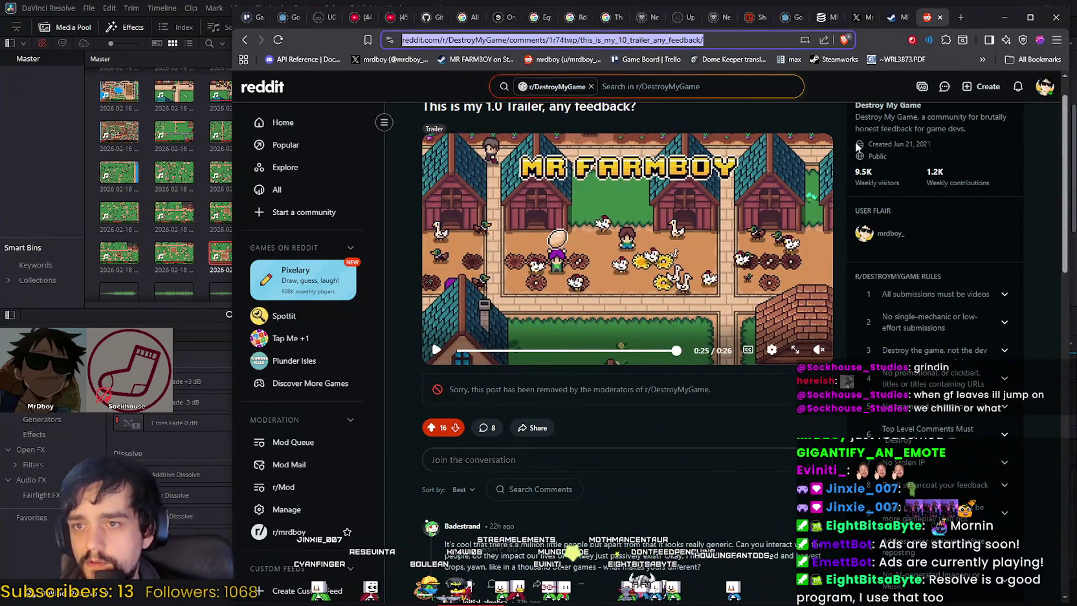
key(alt+Tab)
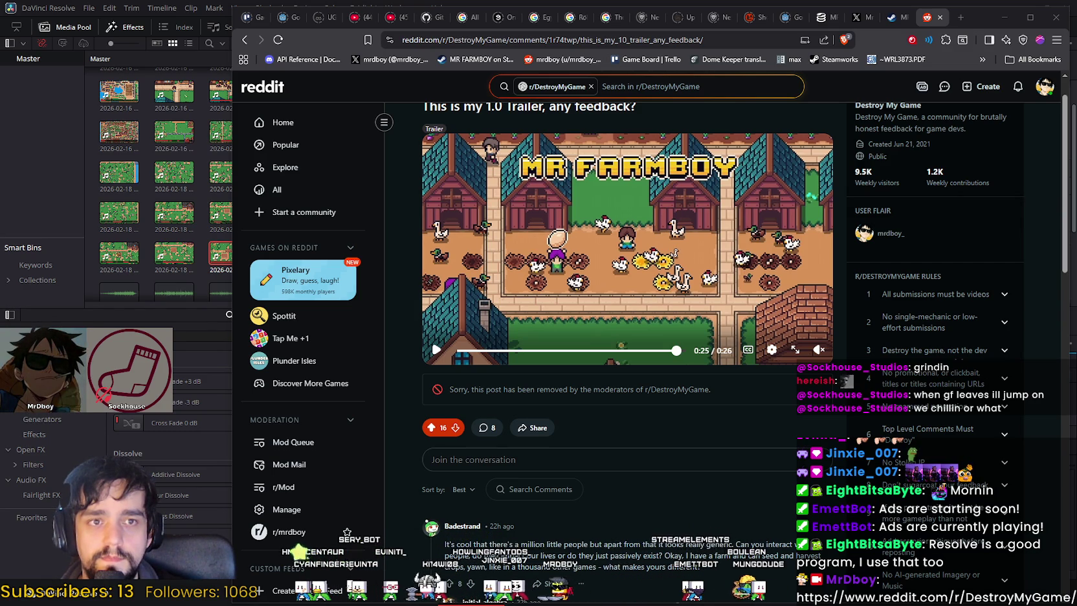
click(1004, 18)
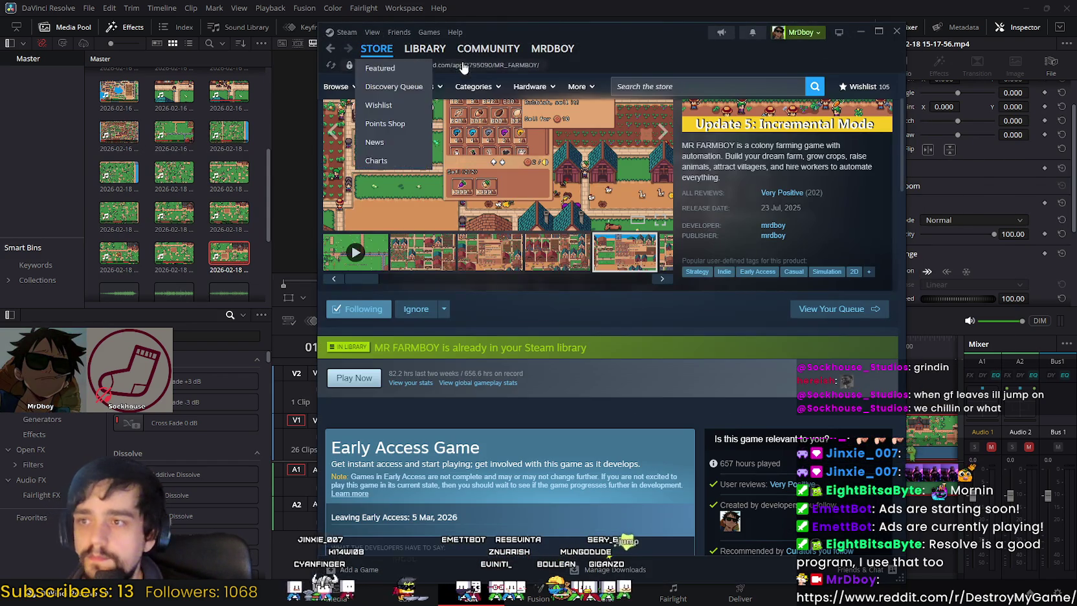
Step: Select Windrose Demo in Steam's Library and go to its store page
click(424, 49)
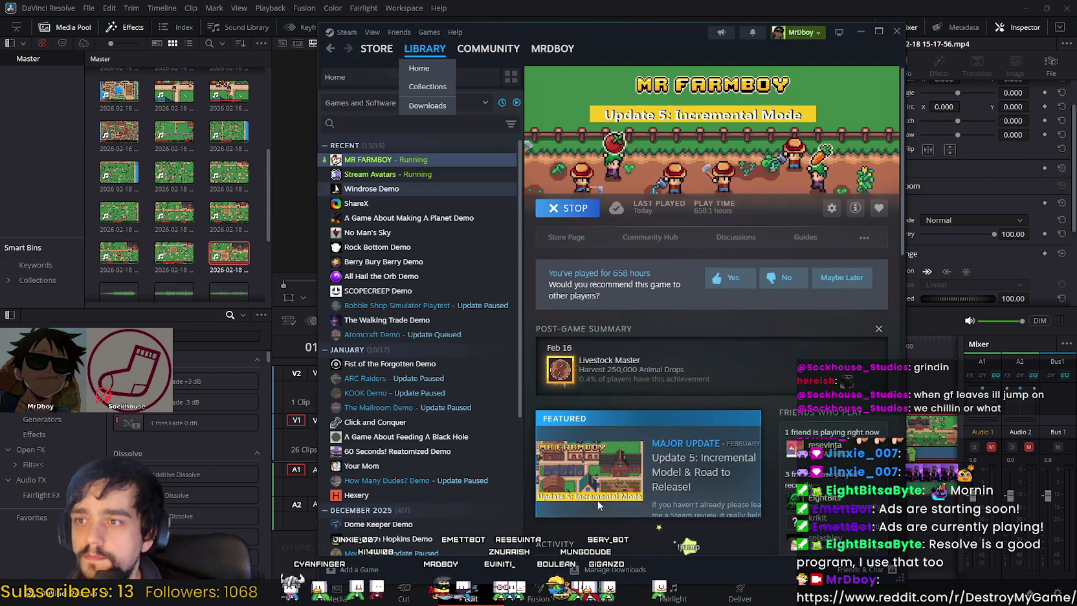
click(371, 188)
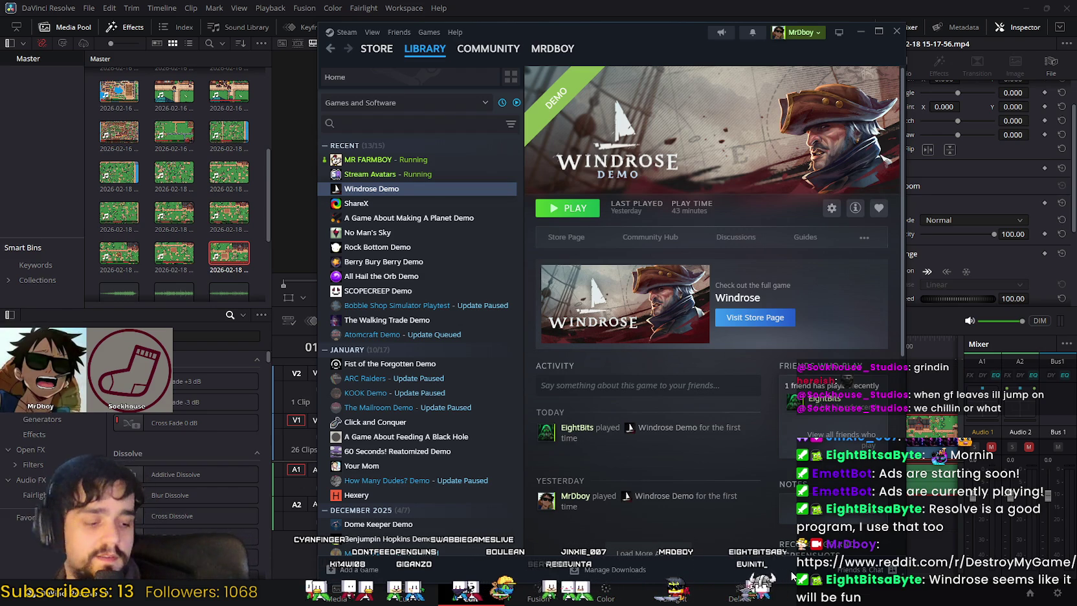
click(579, 240)
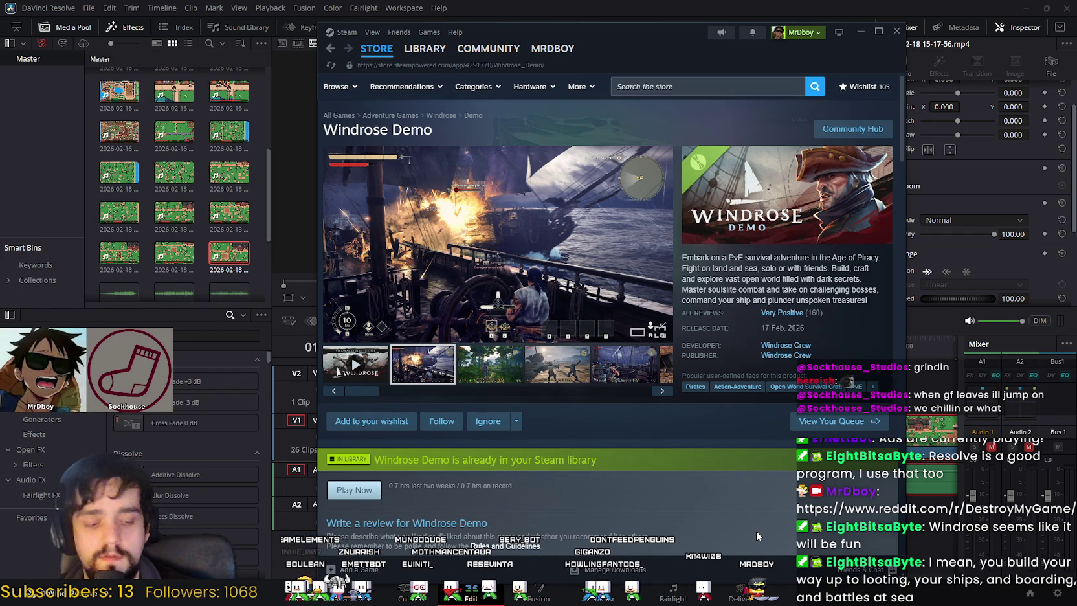
Step: Play the Windrose Demo trailer, skip ahead to the jungle scene, and pause it
click(355, 364)
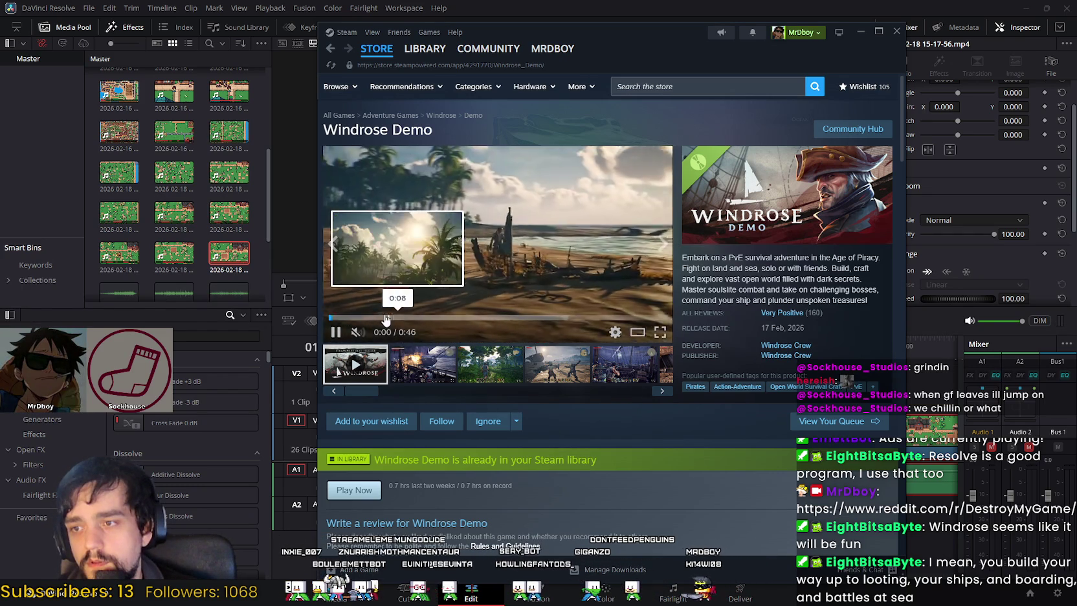
click(387, 317)
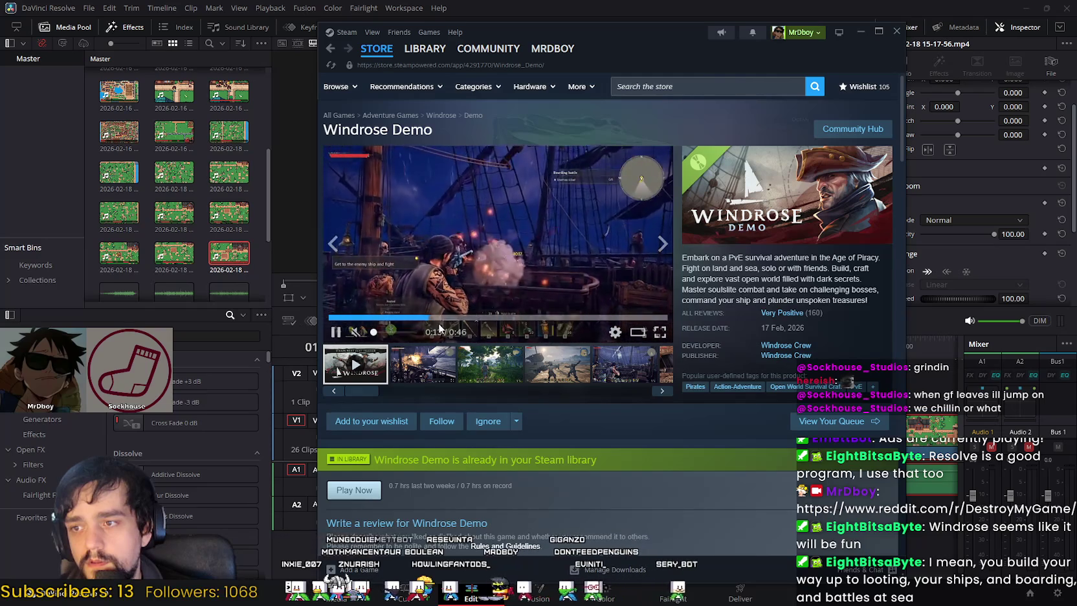
click(459, 318)
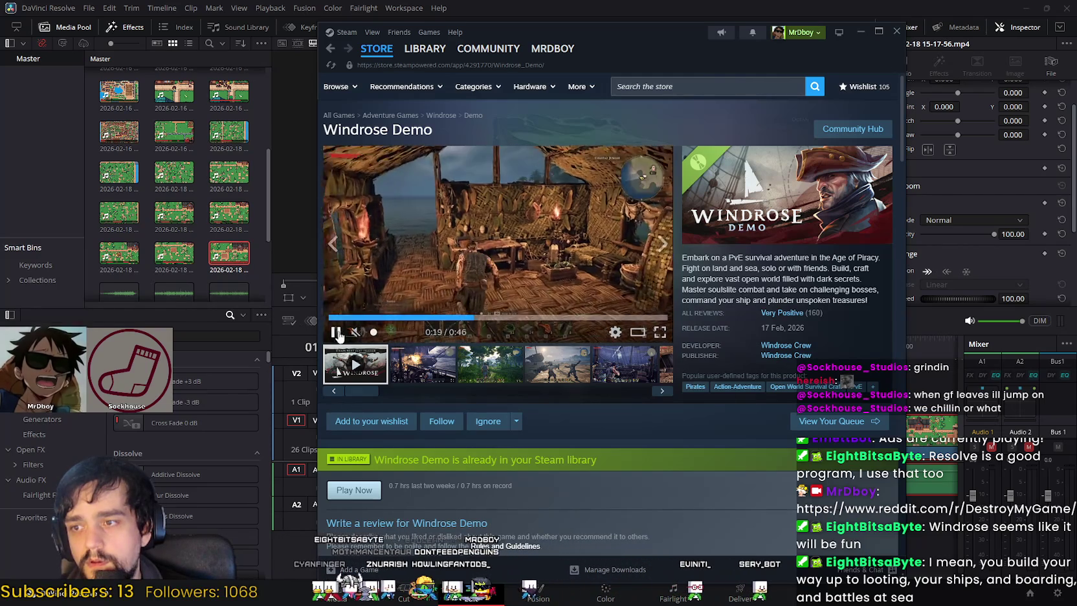
click(492, 286)
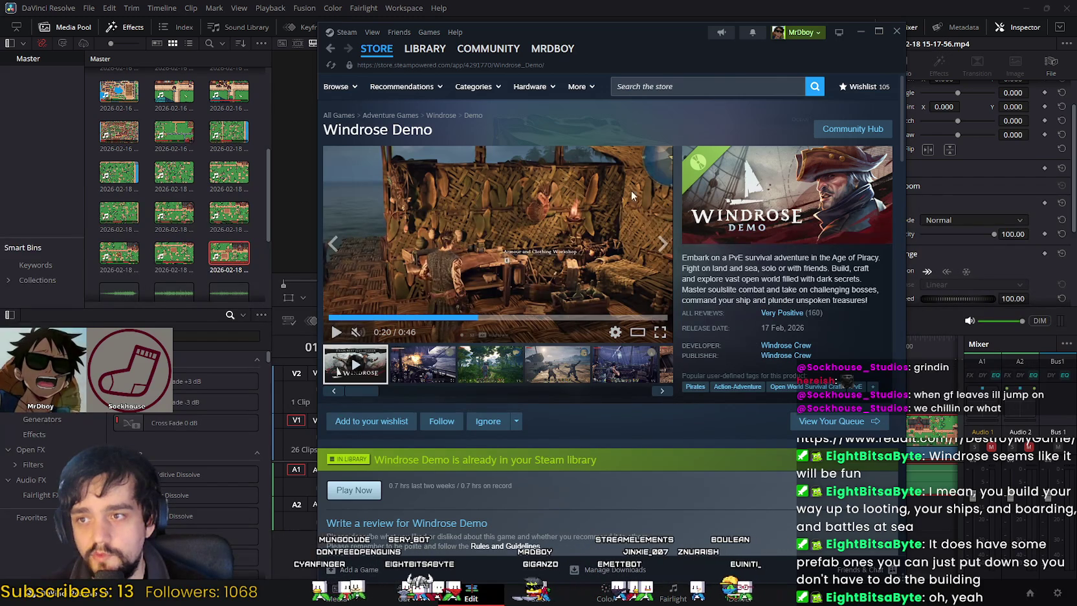
Step: Browse the forest, beach, ship-battle, tavern, workbench and inventory screenshots, then enlarge the ship-deck shot
click(486, 375)
click(556, 364)
click(632, 367)
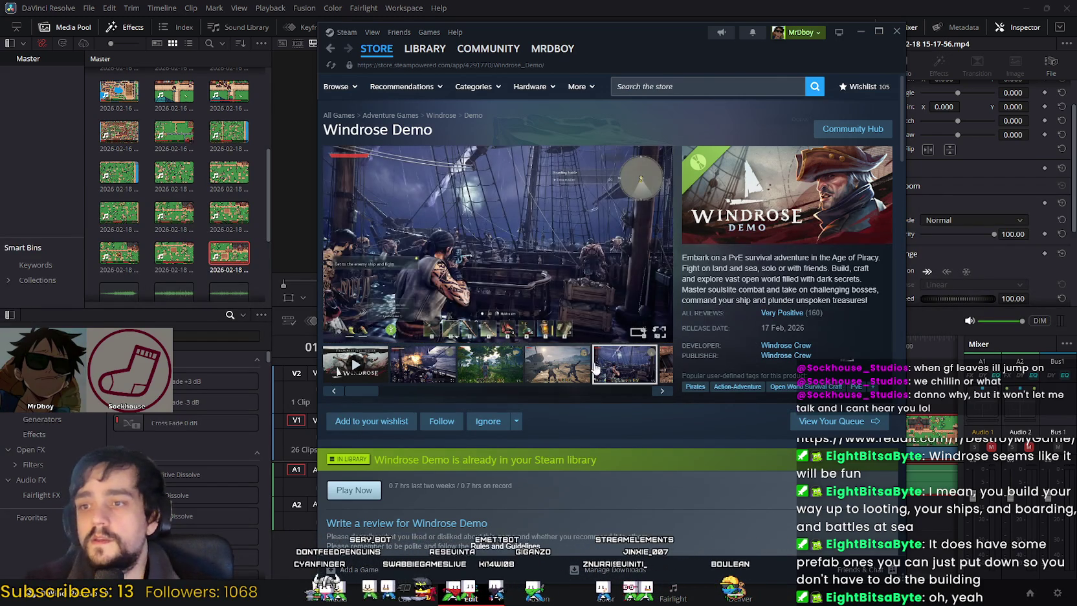
click(625, 391)
click(612, 372)
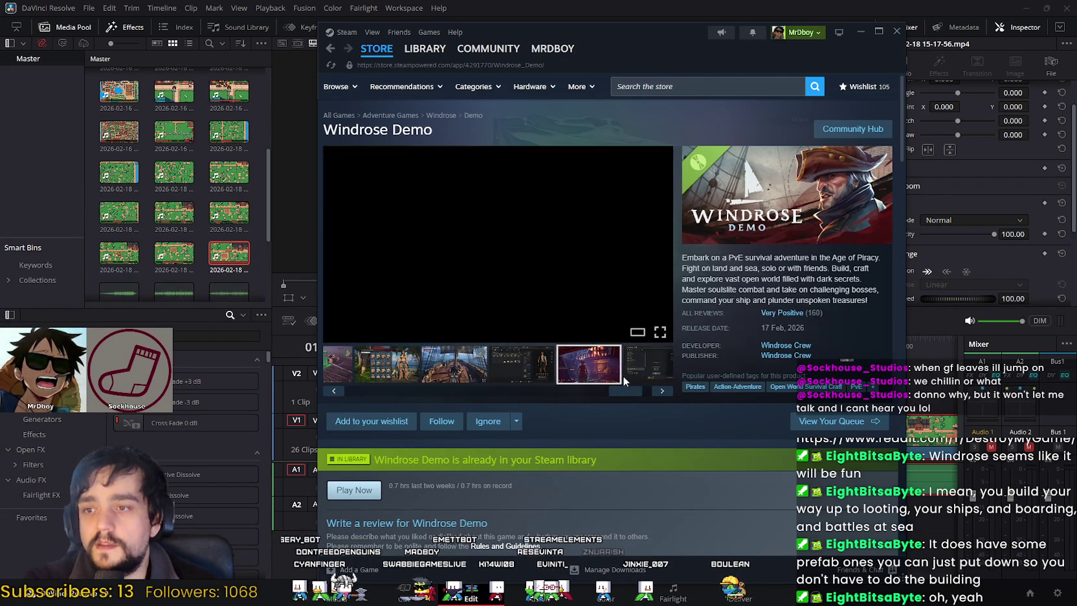
click(637, 369)
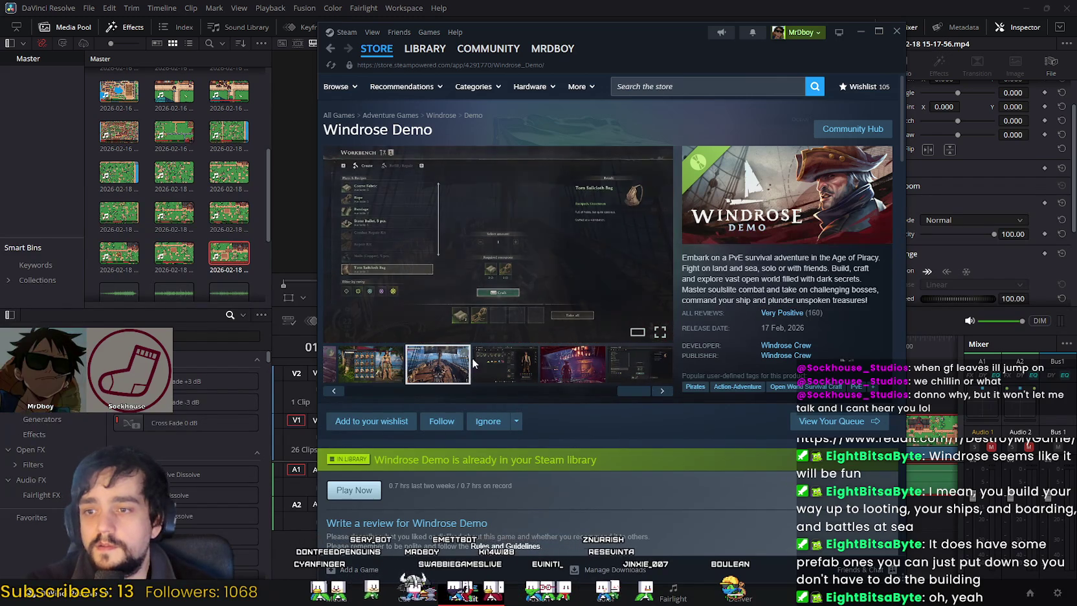
click(452, 361)
click(383, 362)
click(438, 364)
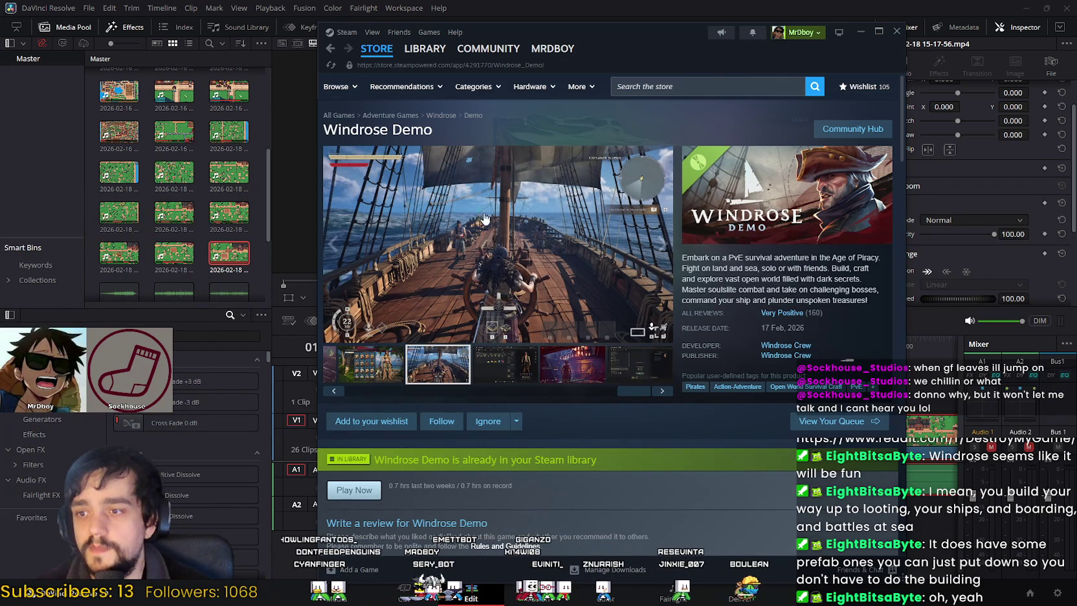
click(540, 259)
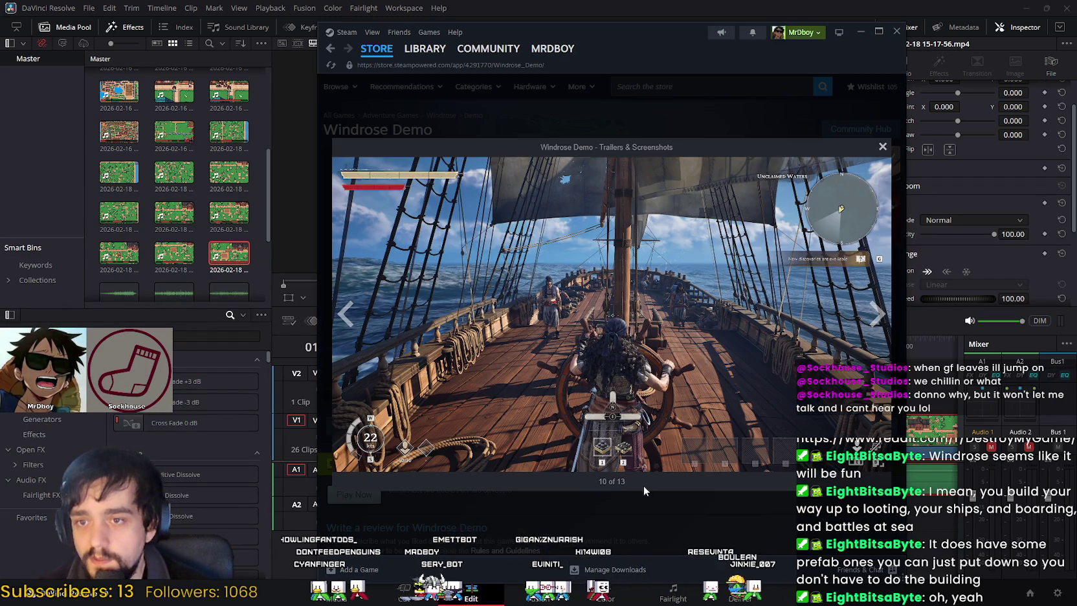
Step: Step back to the Building Panel screenshot, advance one, then close the screenshot viewer
click(344, 318)
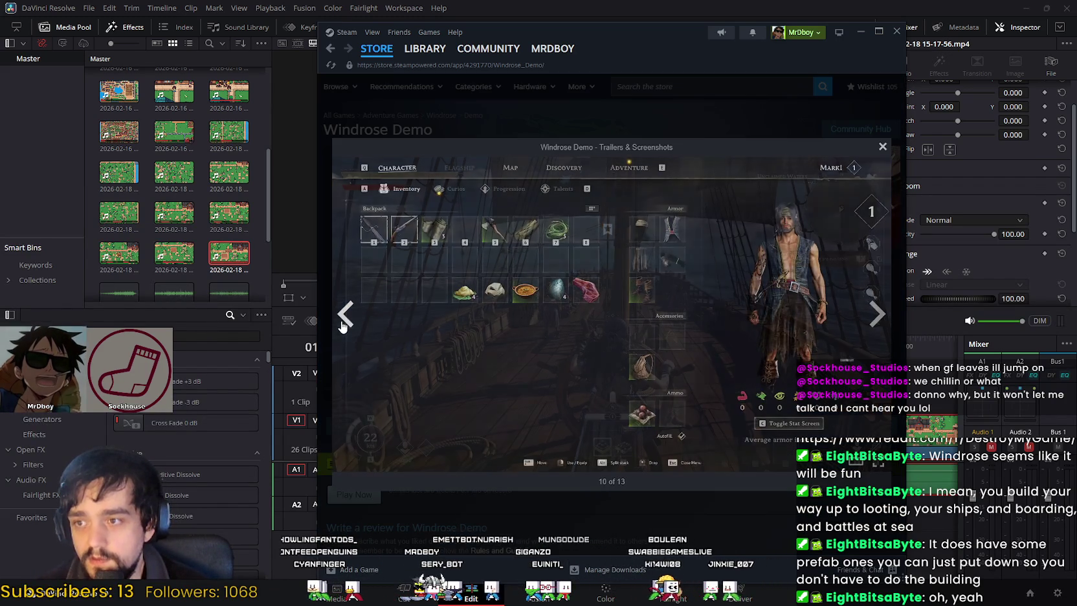
click(343, 323)
click(343, 323)
click(343, 323)
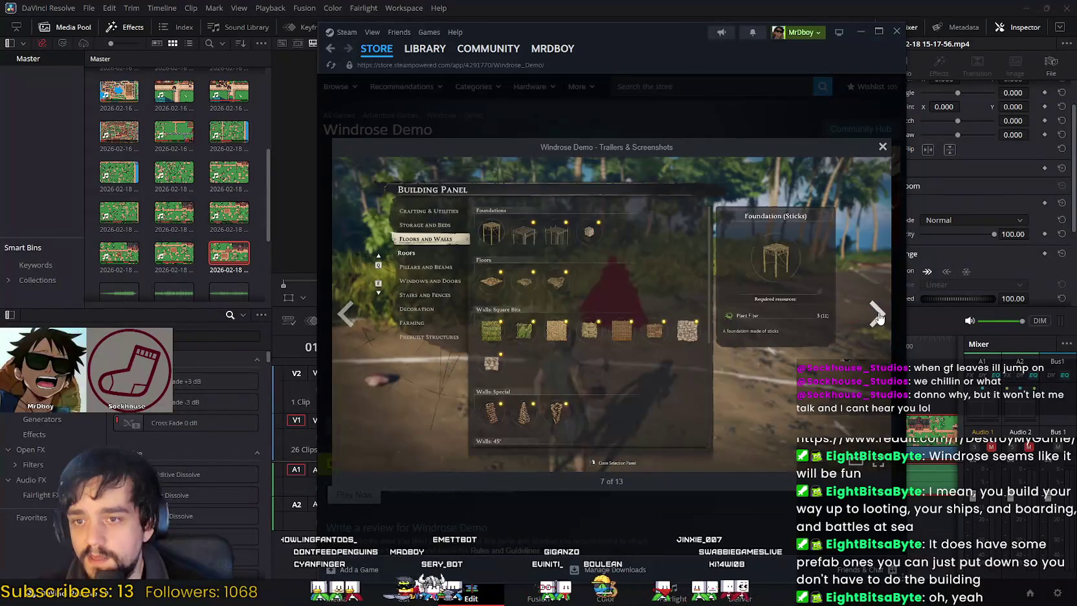
click(878, 315)
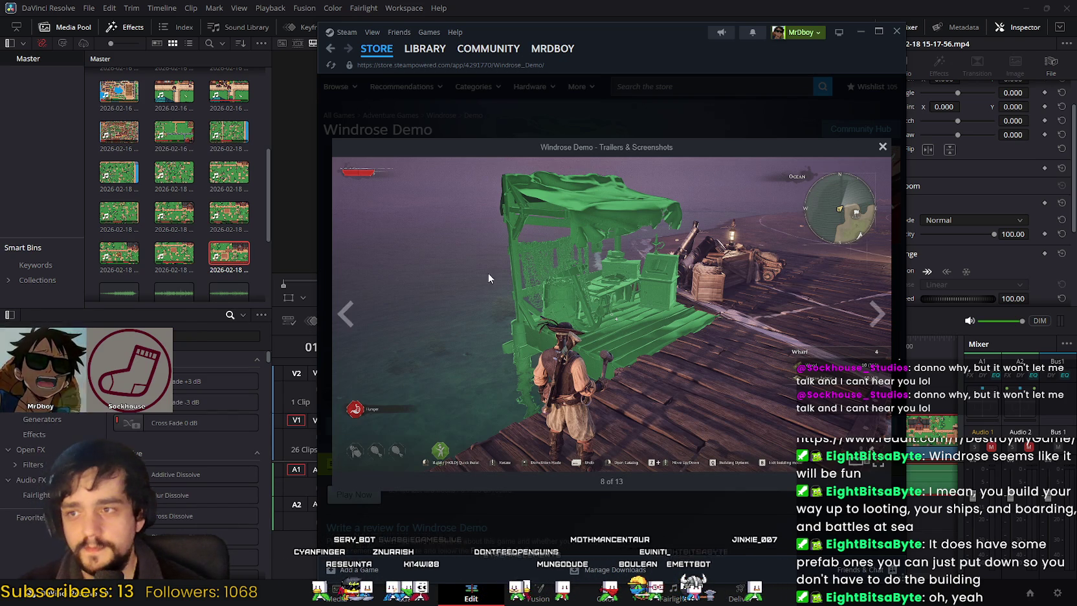
click(882, 146)
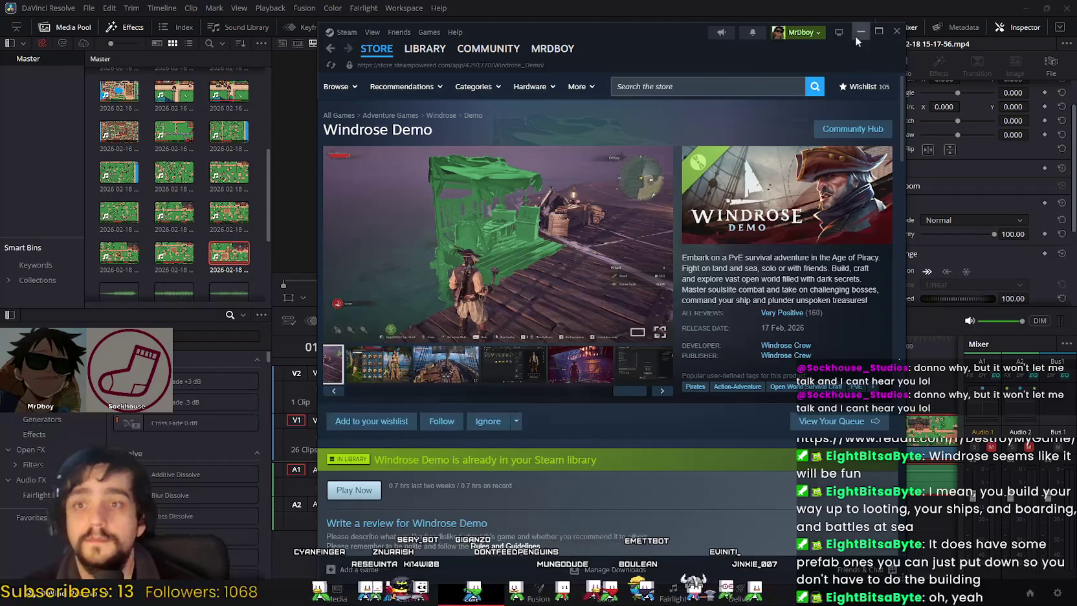
Step: Back in Resolve, split the 15-12-42 clip on Video 1 and switch to the Cut page
click(859, 31)
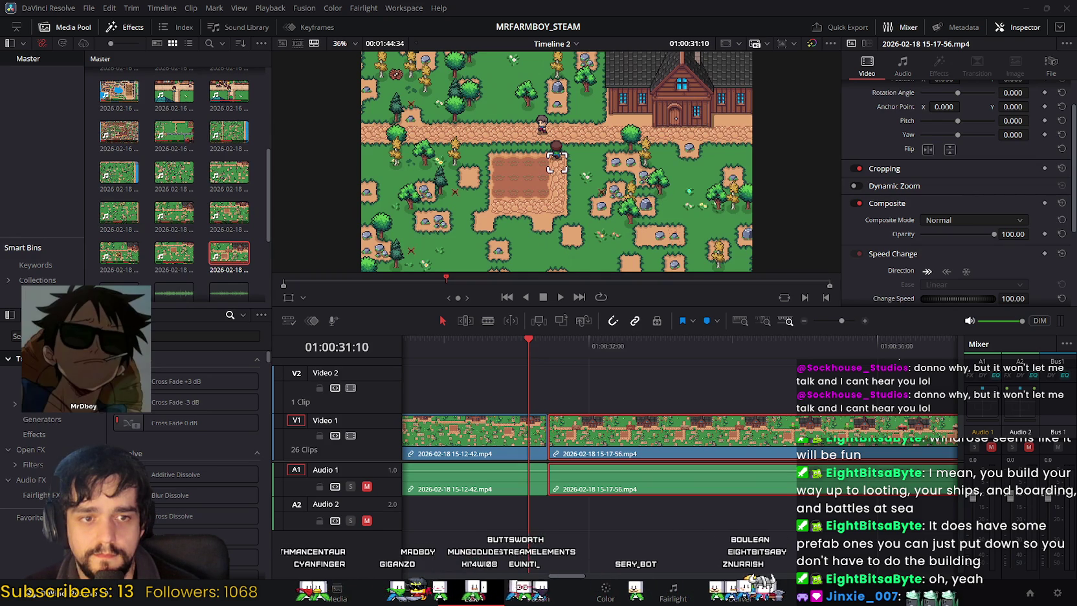
click(647, 427)
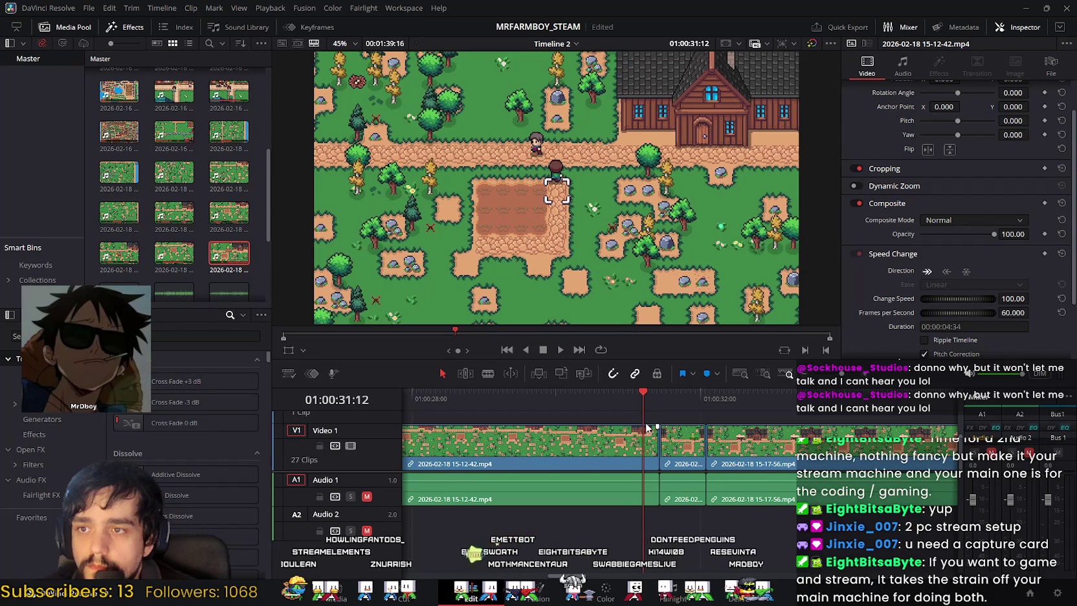
mouse_move(643, 395)
mouse_down()
mouse_move(658, 396)
mouse_move(643, 400)
mouse_up()
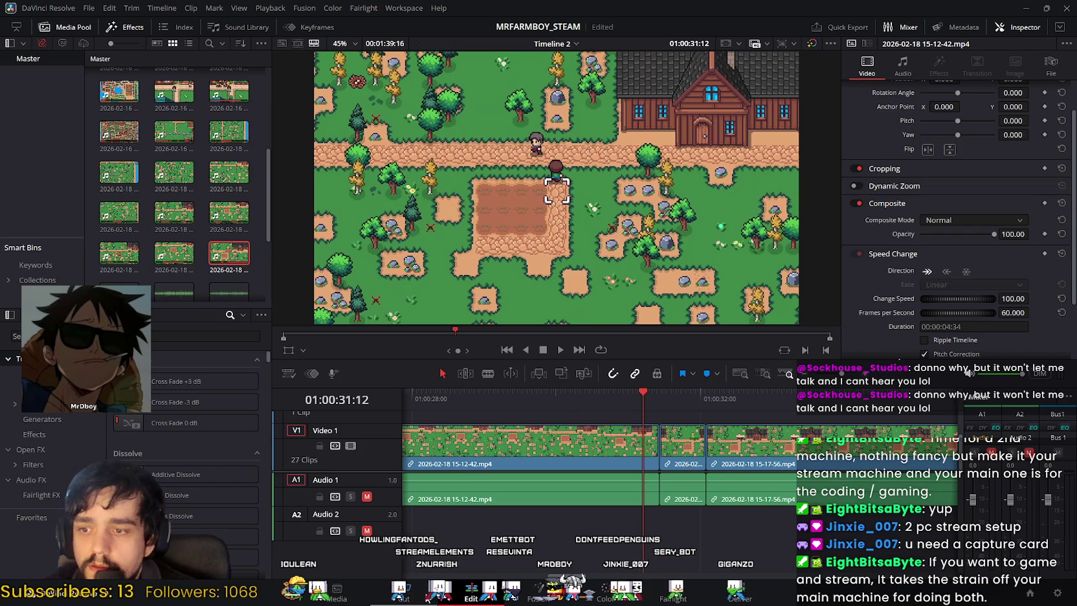
key(shift+3)
Step: On the Edit page, ripple-delete the sliver after 15-12-42.mp4 and play across the cut
mouse_move(65, 502)
key(shift+4)
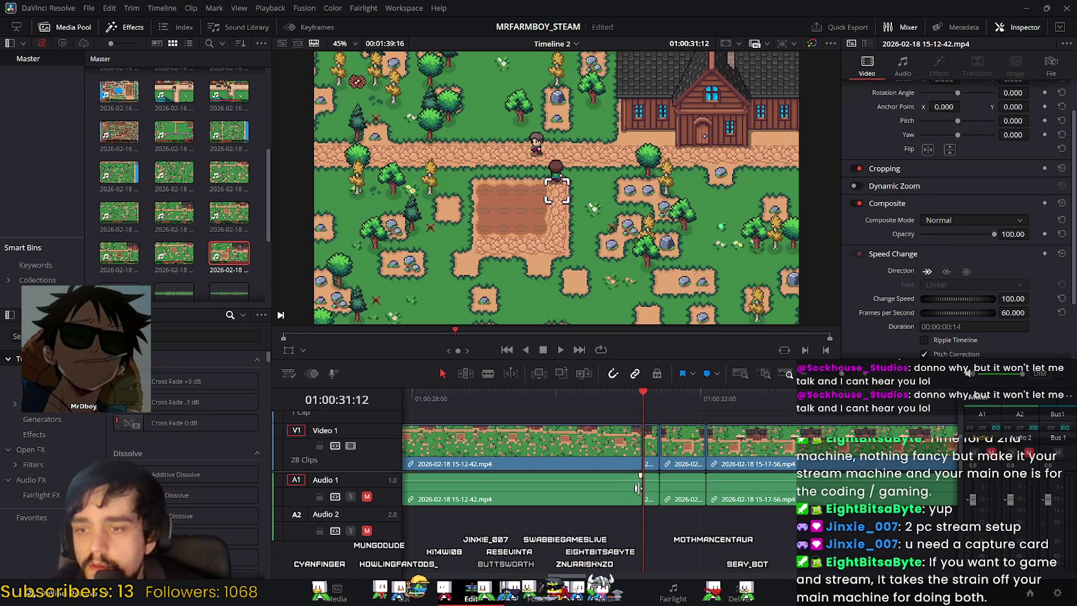
key(Delete)
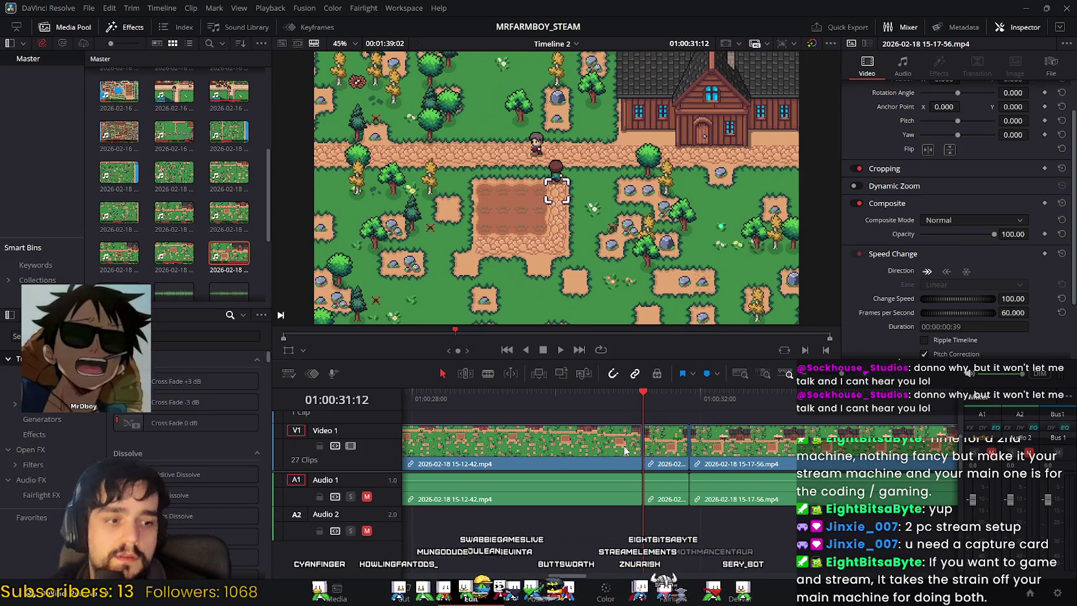
click(630, 405)
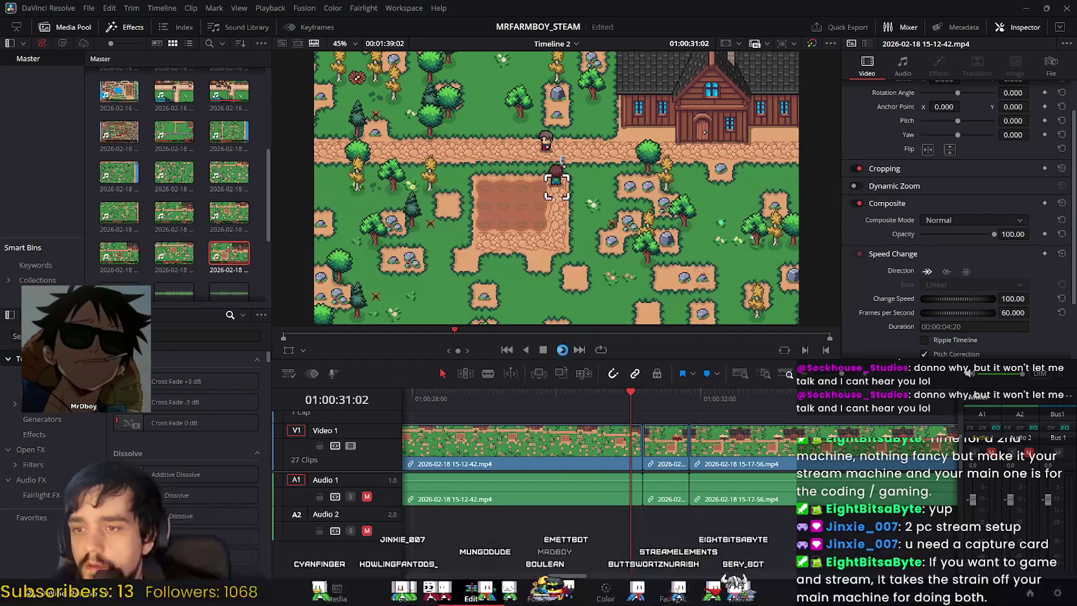
click(562, 349)
click(542, 349)
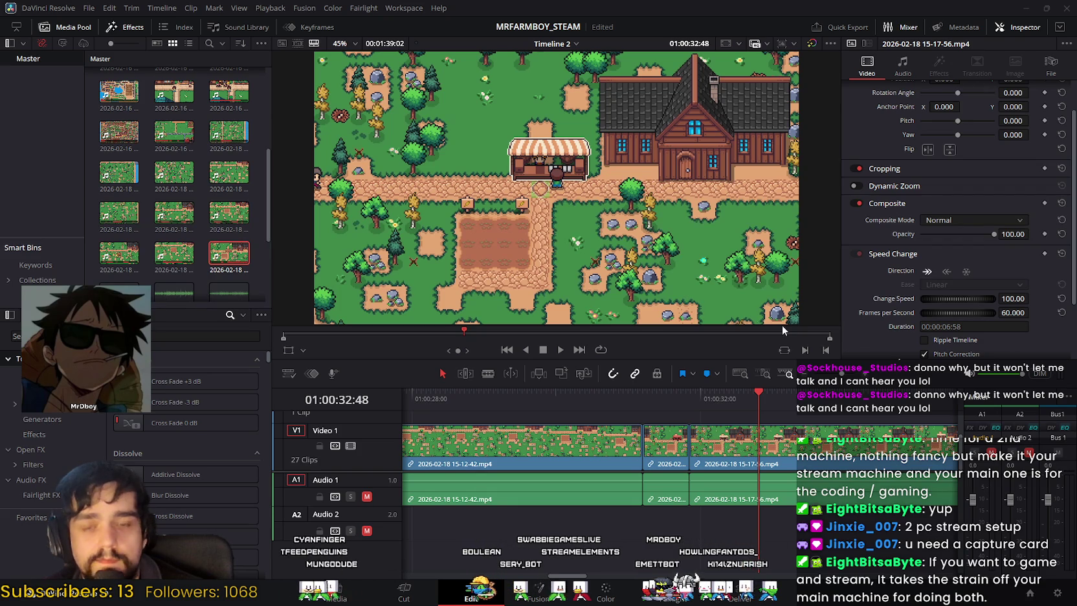
Step: Replay and scrub around 01:00:32 to recheck the join into the 15-17-56 footage
click(729, 398)
click(628, 398)
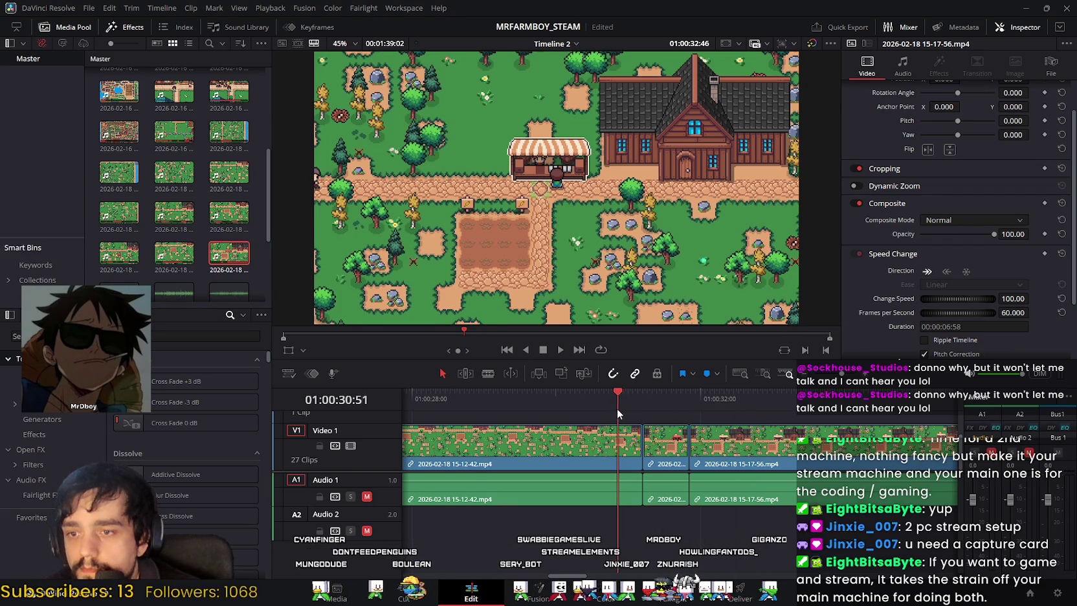
click(561, 349)
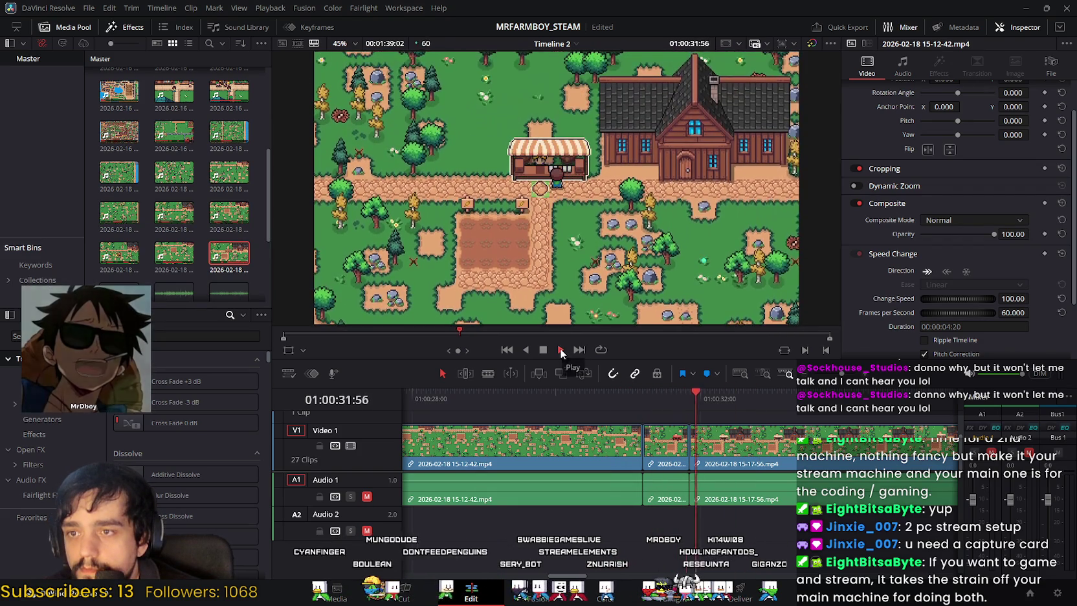
click(539, 350)
mouse_move(768, 400)
mouse_down()
mouse_move(627, 396)
mouse_move(694, 395)
mouse_move(669, 401)
mouse_up()
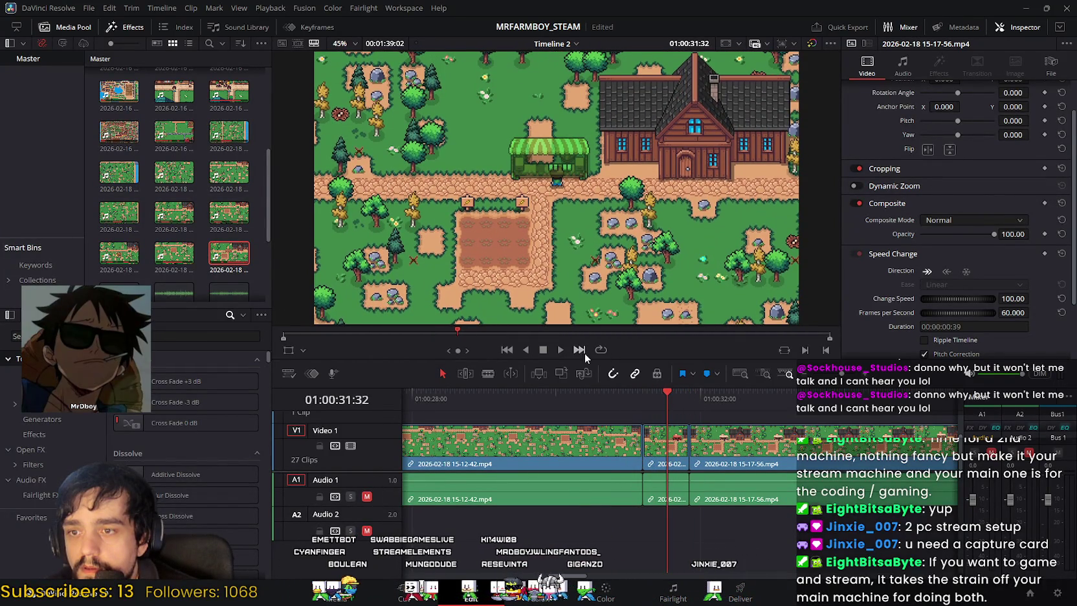
click(560, 350)
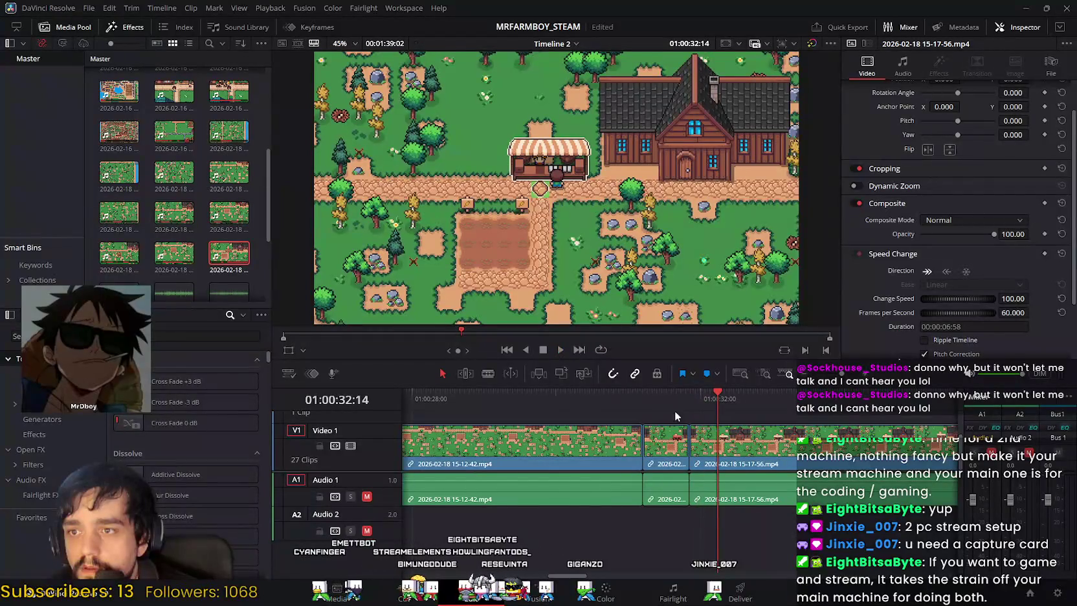
drag(715, 402, 710, 395)
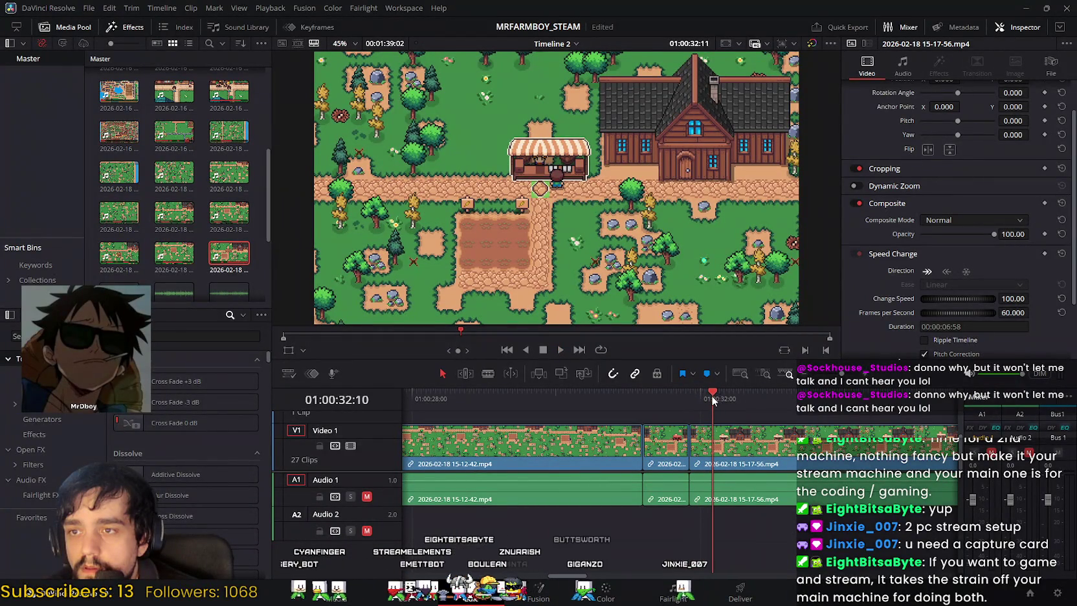
scroll(745, 389, up, 2)
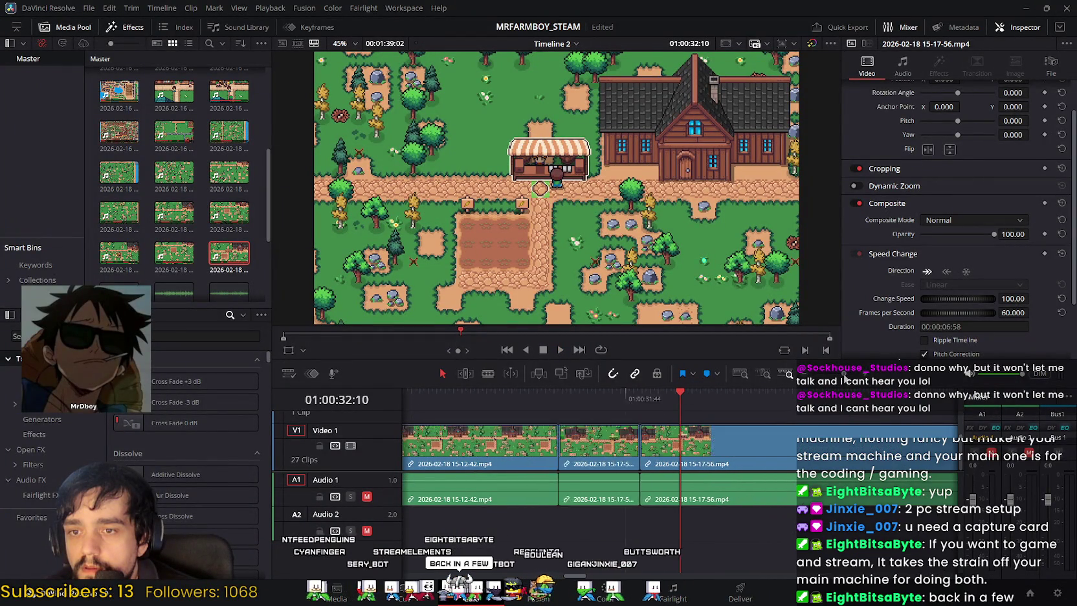
click(677, 391)
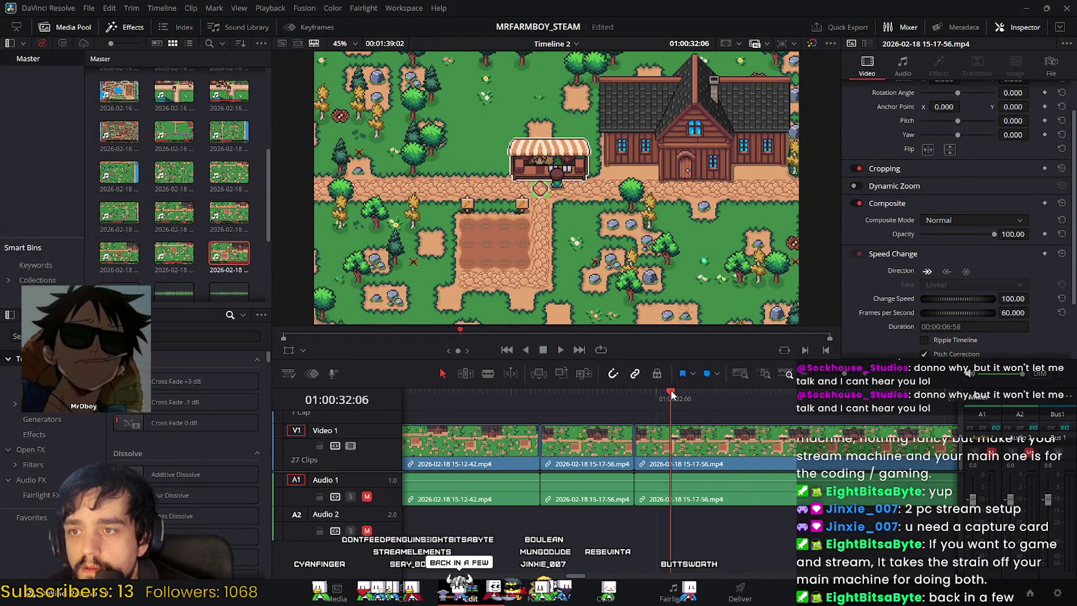
drag(635, 388, 609, 386)
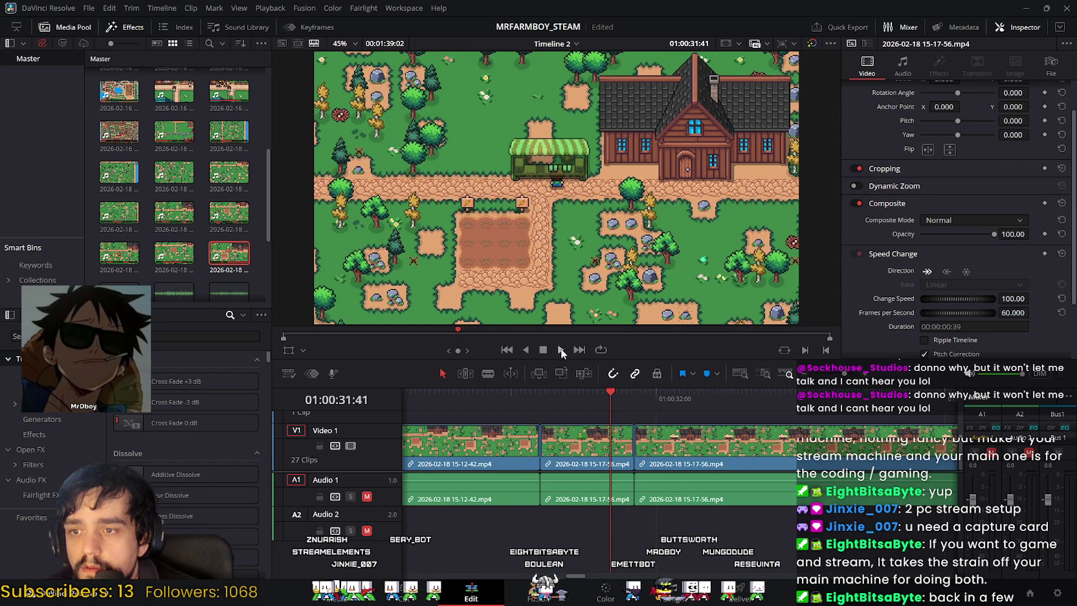
click(561, 349)
click(543, 349)
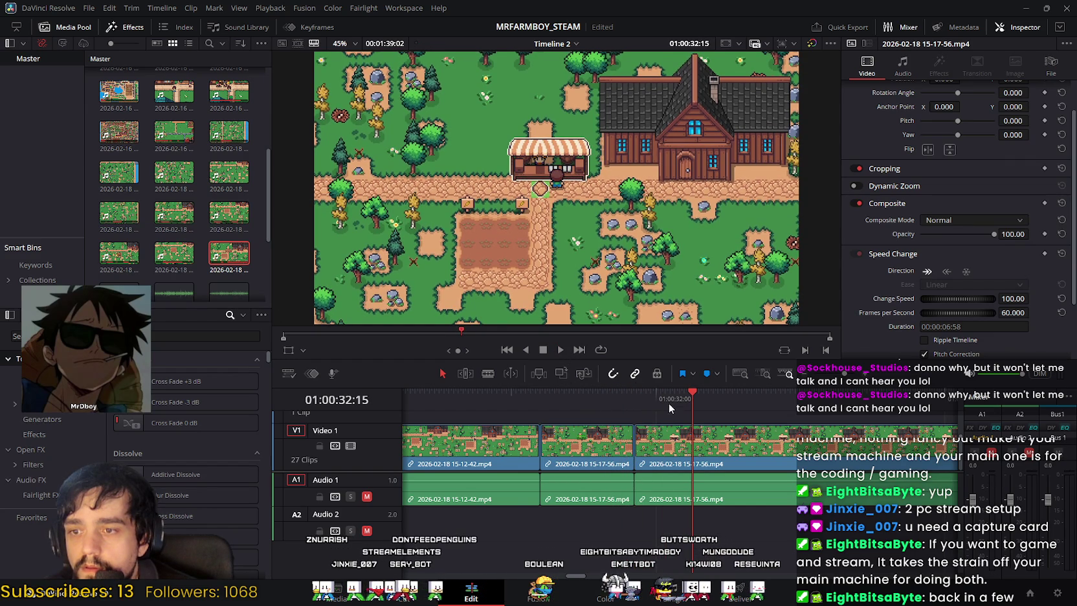
mouse_move(693, 394)
mouse_down()
mouse_move(558, 391)
mouse_move(569, 390)
mouse_up()
click(544, 349)
mouse_move(687, 394)
mouse_down()
mouse_move(631, 394)
mouse_move(658, 401)
mouse_up()
scroll(687, 395, up, 3)
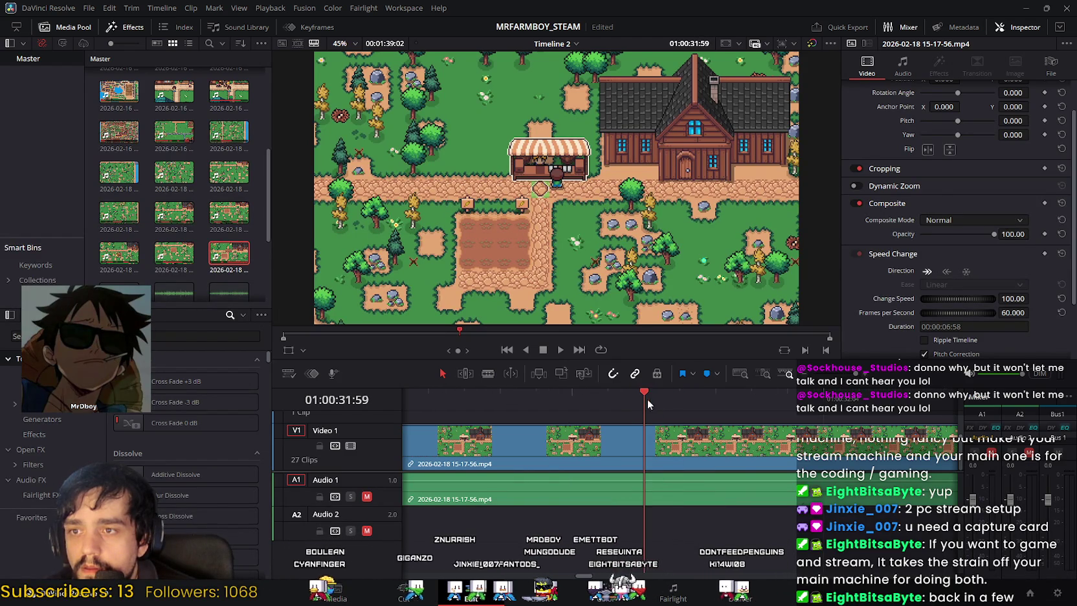
drag(555, 419, 500, 416)
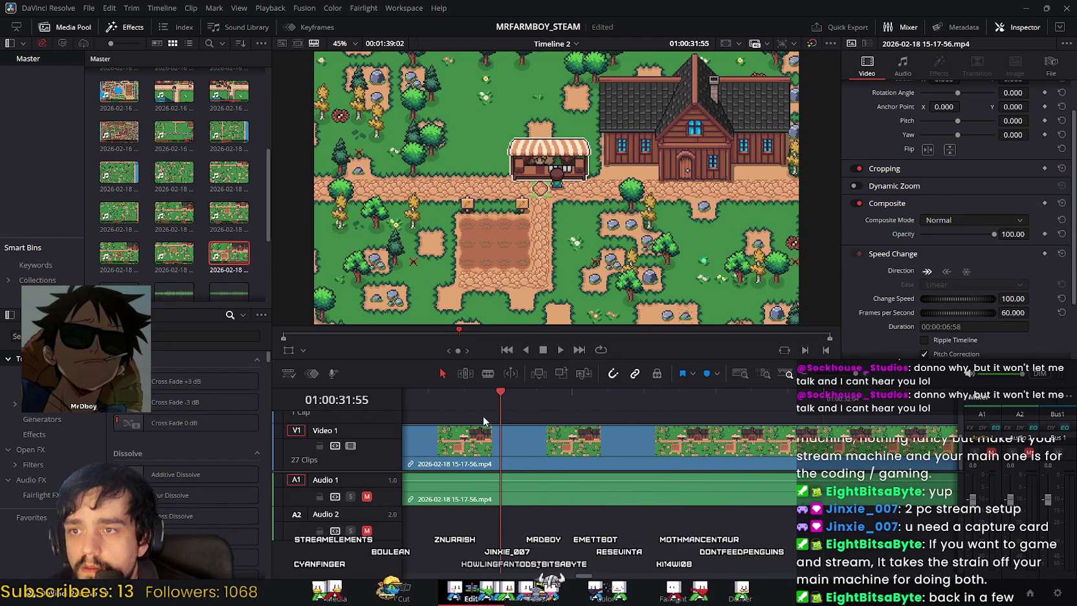
drag(595, 578, 561, 577)
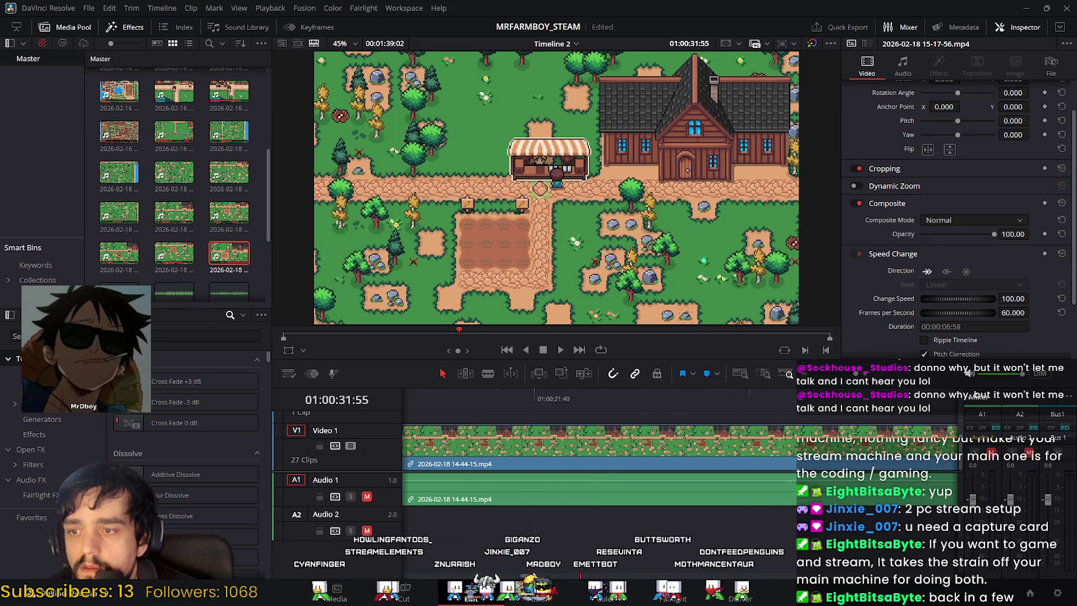
mouse_move(585, 566)
mouse_down()
mouse_move(520, 558)
mouse_move(857, 376)
mouse_up()
drag(679, 402, 575, 408)
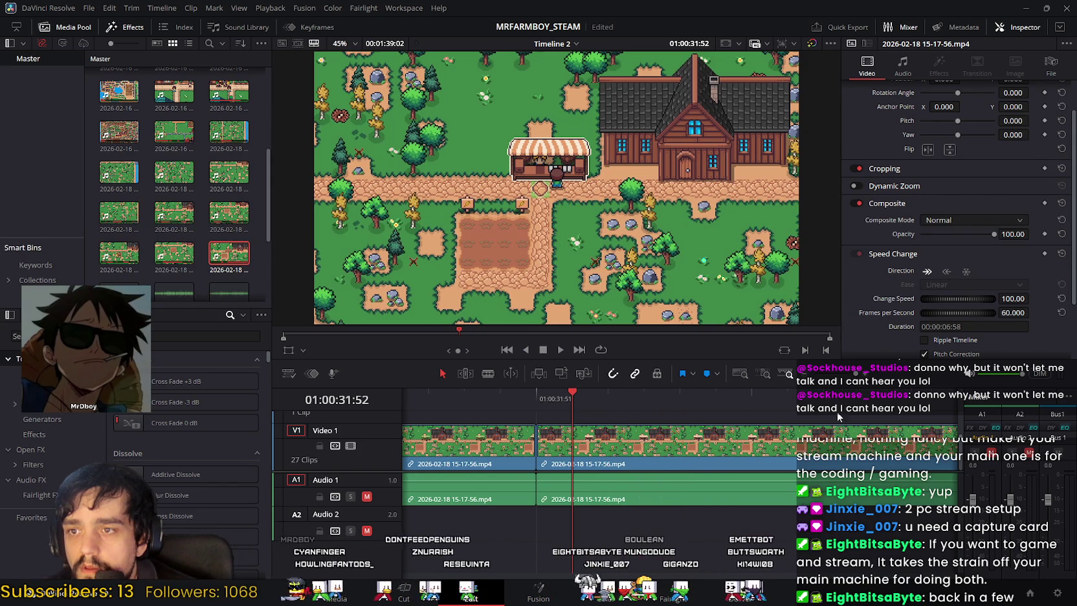
drag(855, 379, 864, 376)
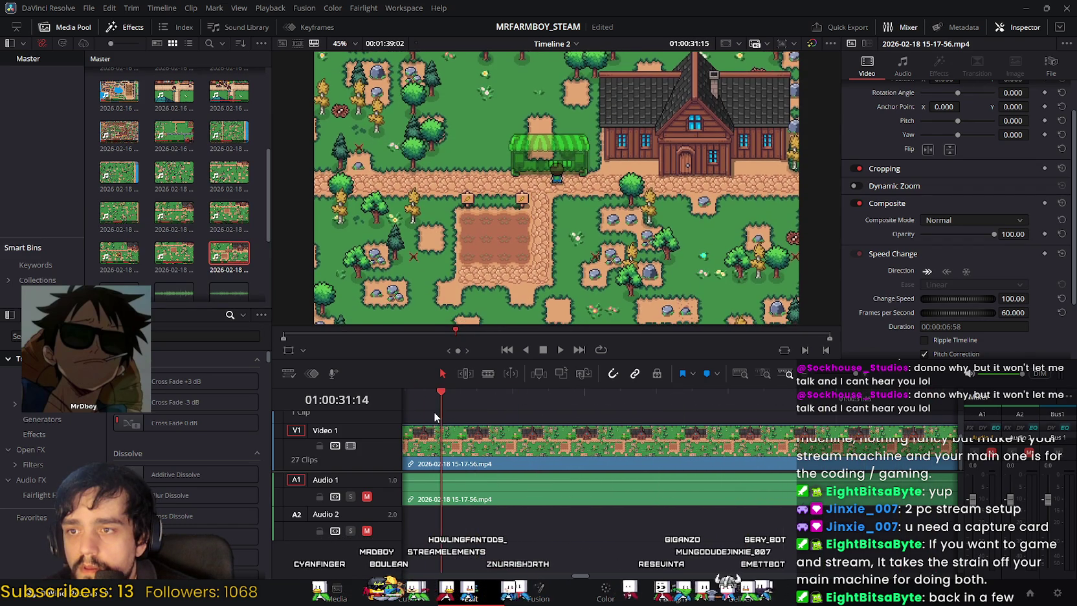
Step: Scrub the playhead to about 01:00:31:49 on the 15-17-56 clip to set the split point
click(467, 411)
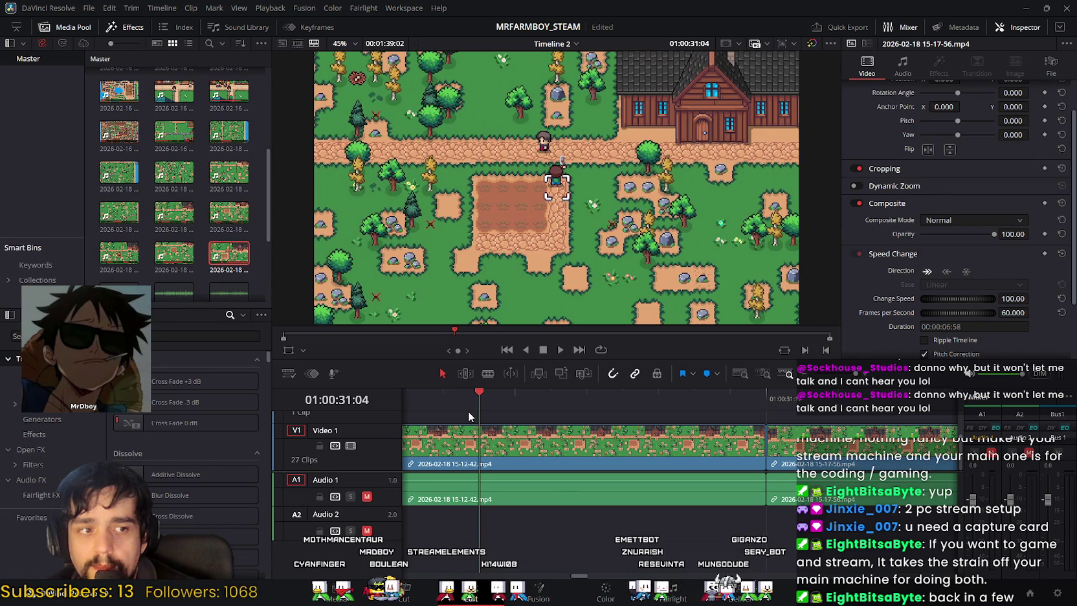
drag(467, 409, 568, 406)
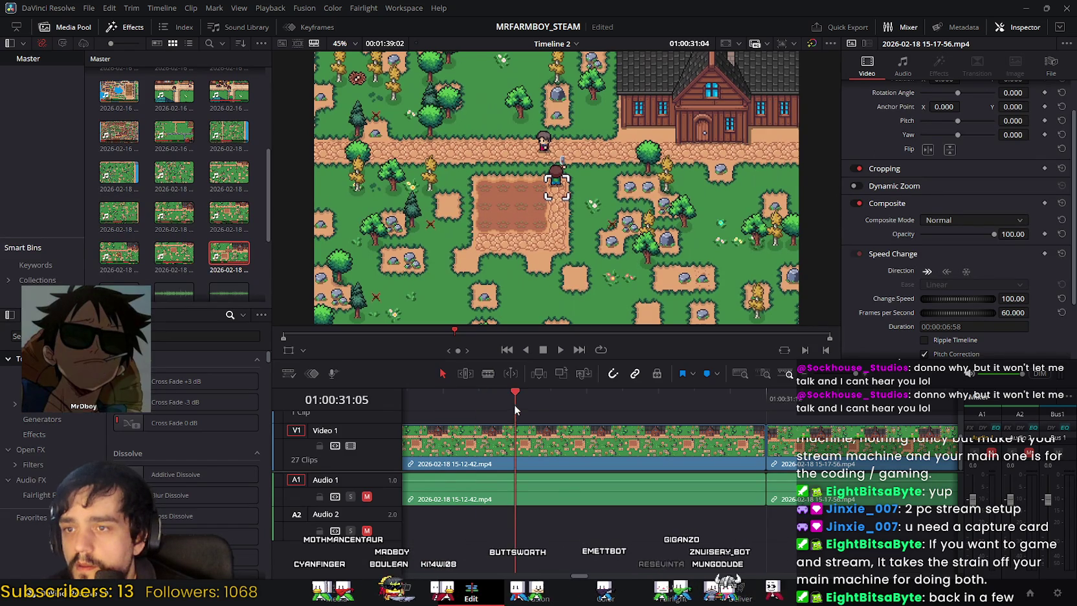
mouse_move(569, 406)
mouse_down()
mouse_move(900, 409)
mouse_move(879, 413)
mouse_up()
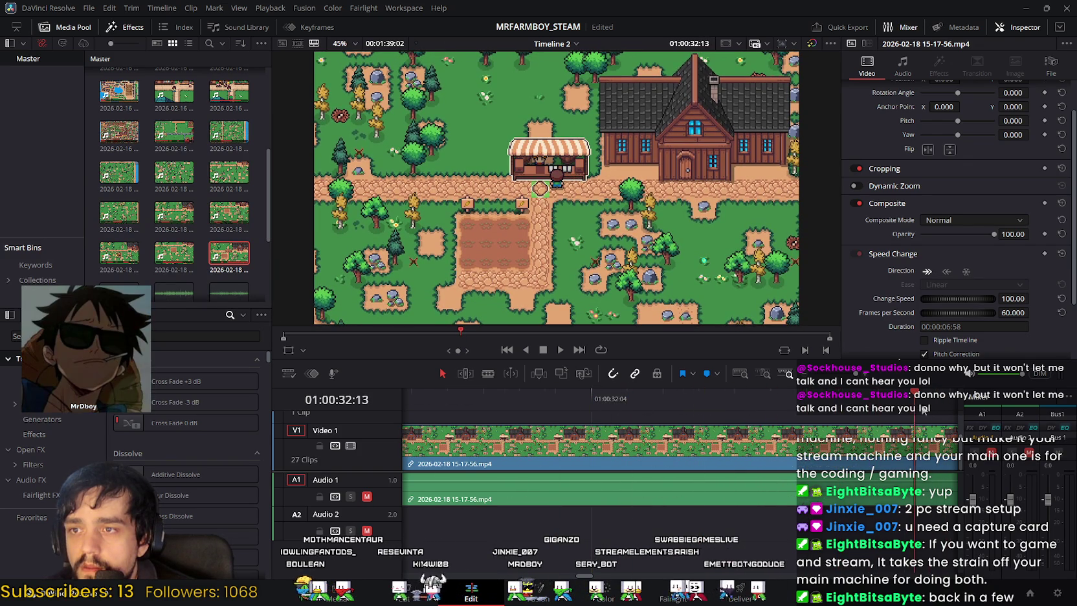
mouse_move(647, 419)
mouse_down()
mouse_move(462, 418)
mouse_move(908, 414)
mouse_up()
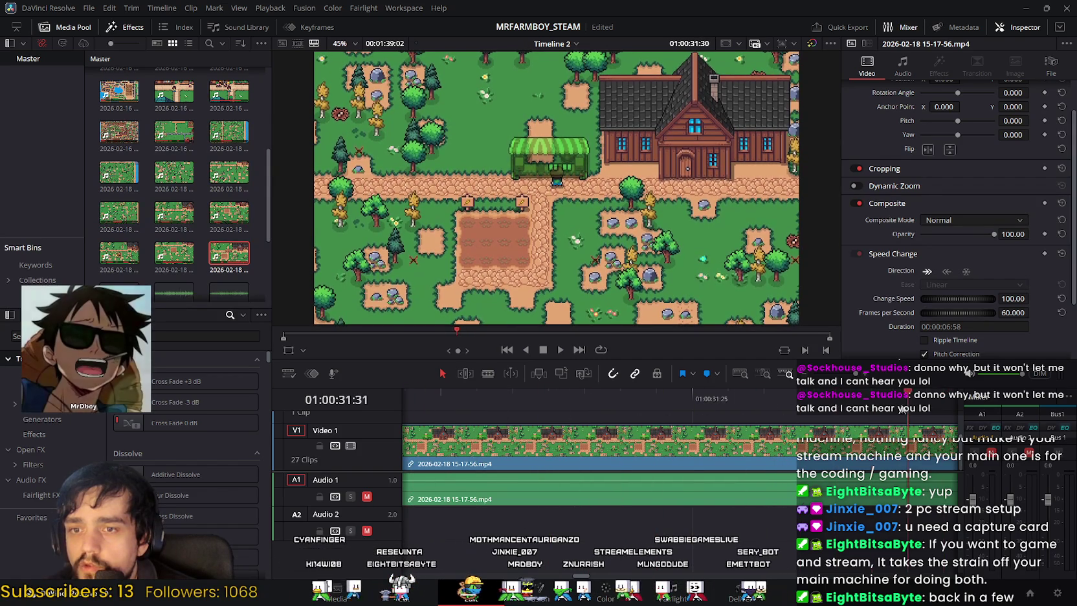
drag(908, 414, 837, 414)
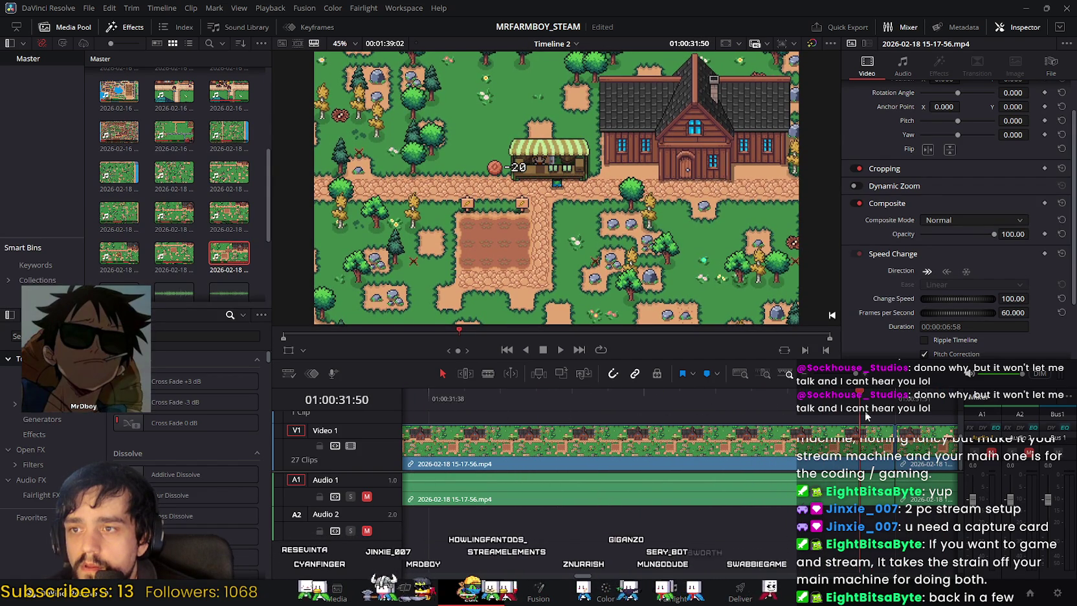
mouse_move(835, 410)
mouse_down()
mouse_move(858, 416)
mouse_move(822, 412)
mouse_move(849, 410)
mouse_move(834, 410)
mouse_up()
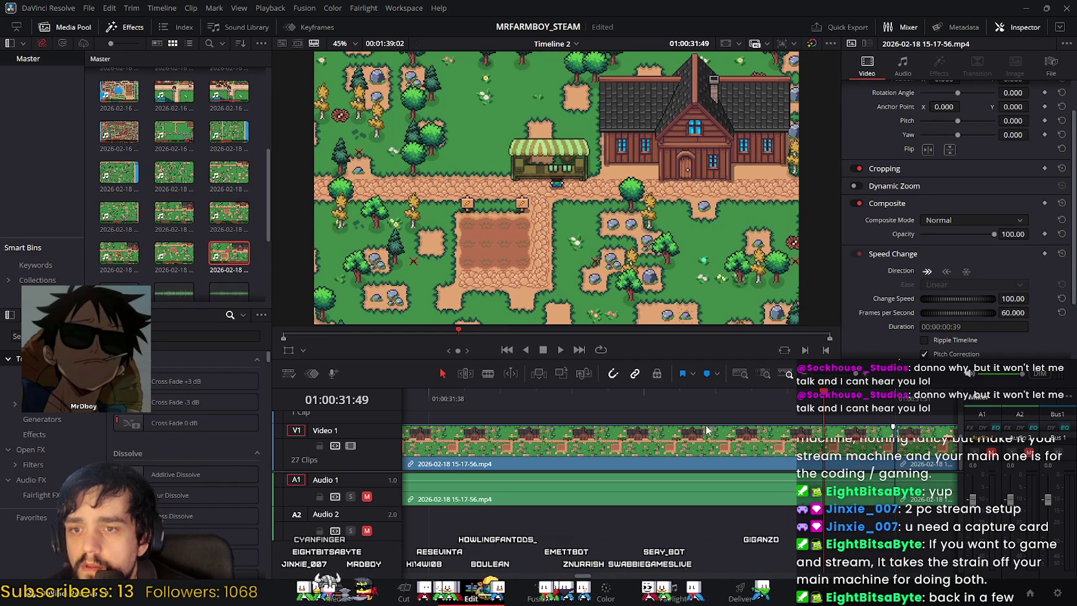
key(shift+3)
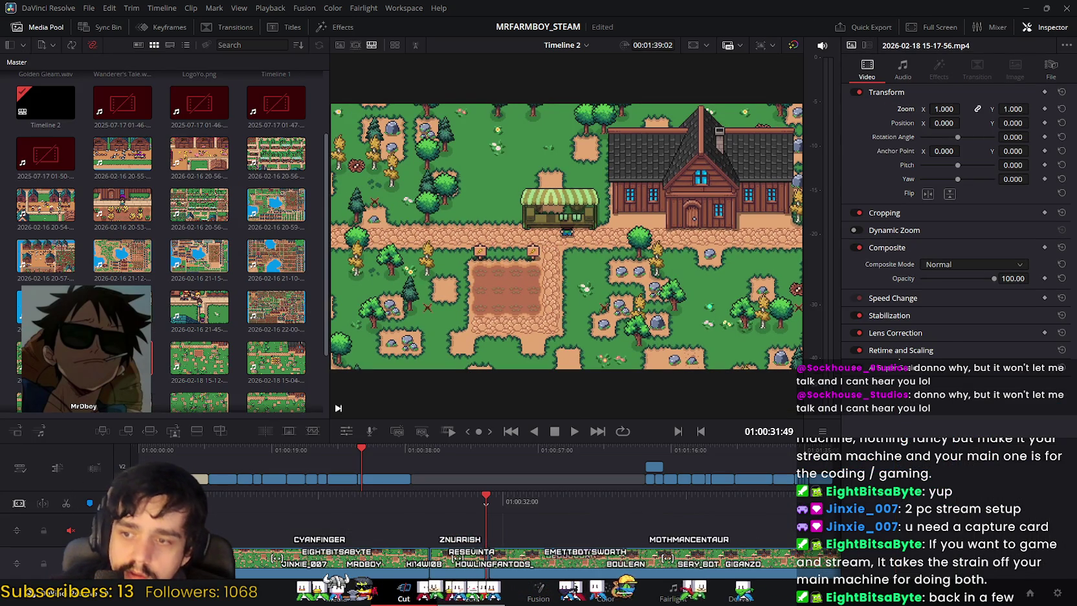
key(shift+4)
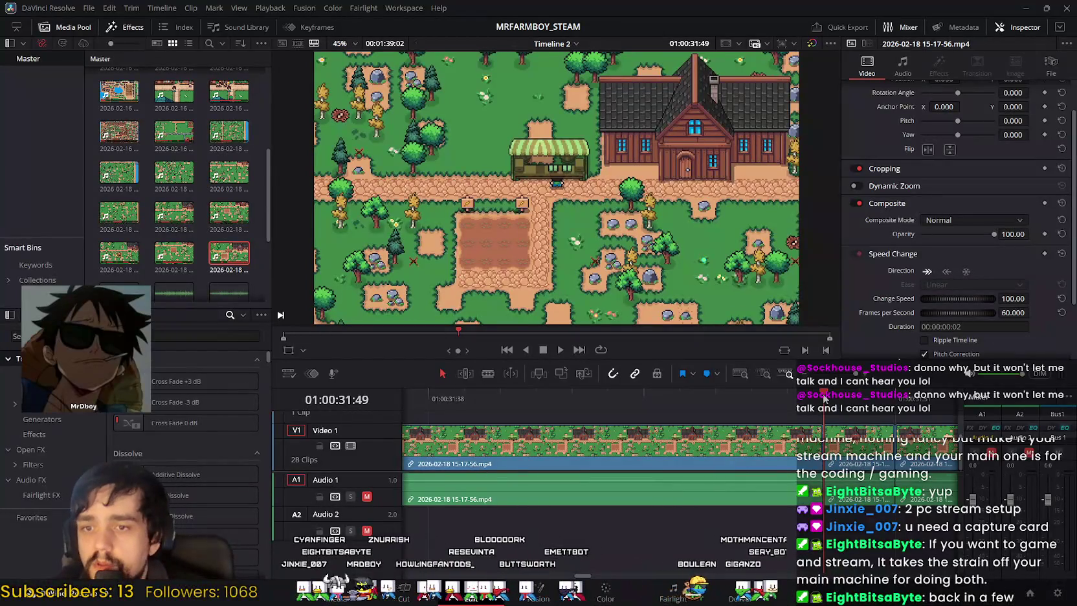
Step: Delete the short extra clip and play back from 01:00:31:45 to review the edit
key(Right)
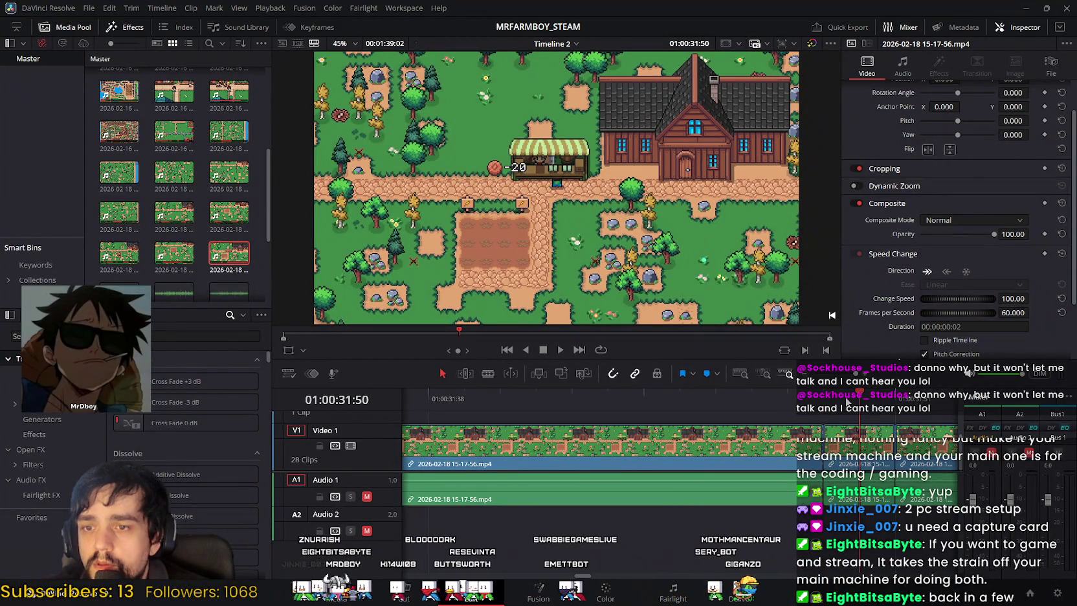
drag(866, 407, 889, 408)
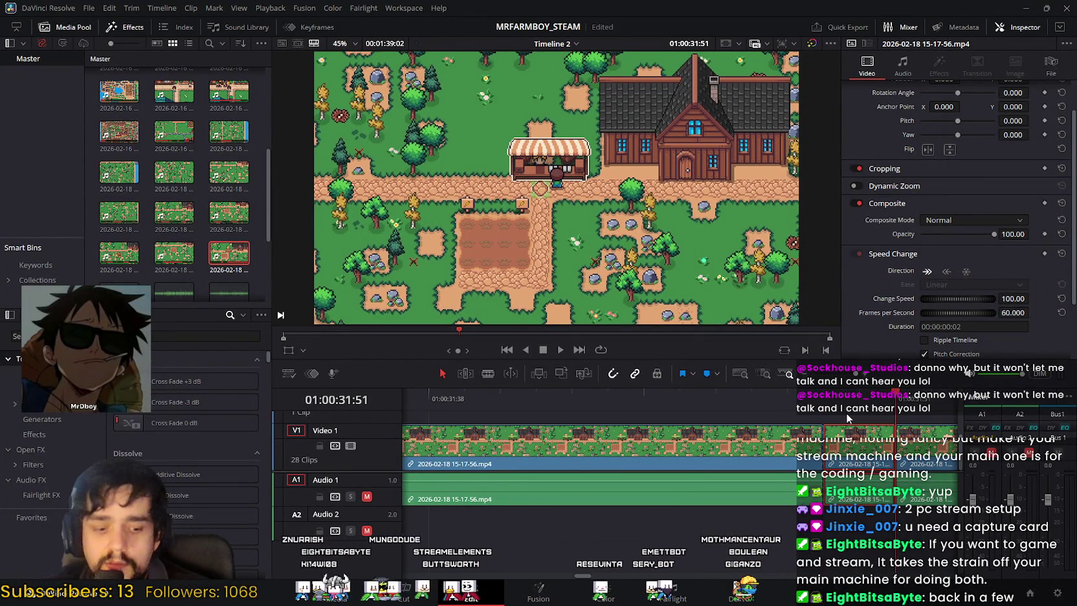
key(Delete)
click(677, 404)
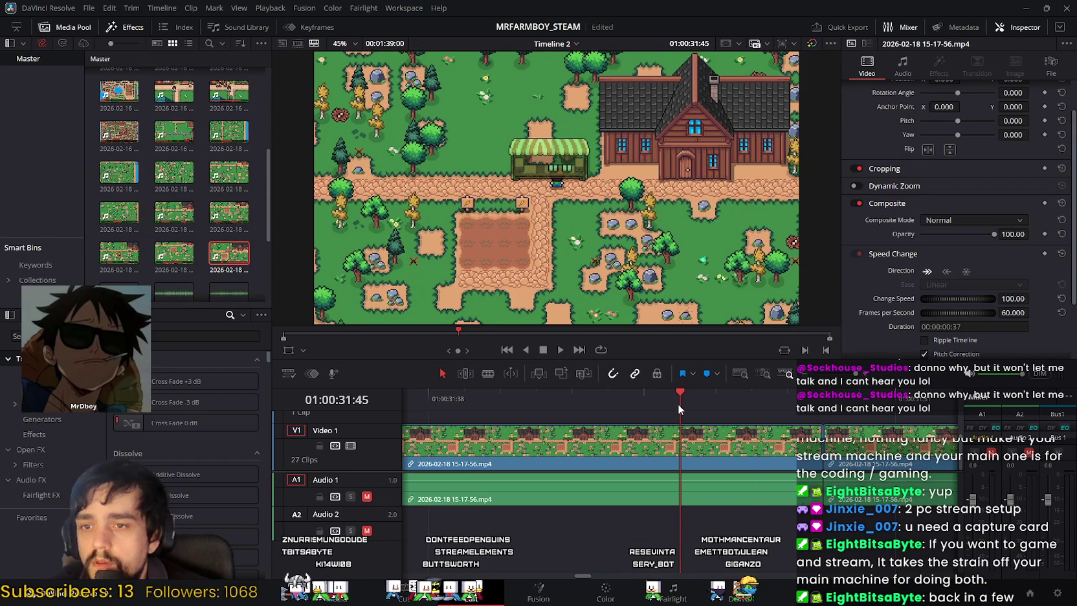
click(561, 349)
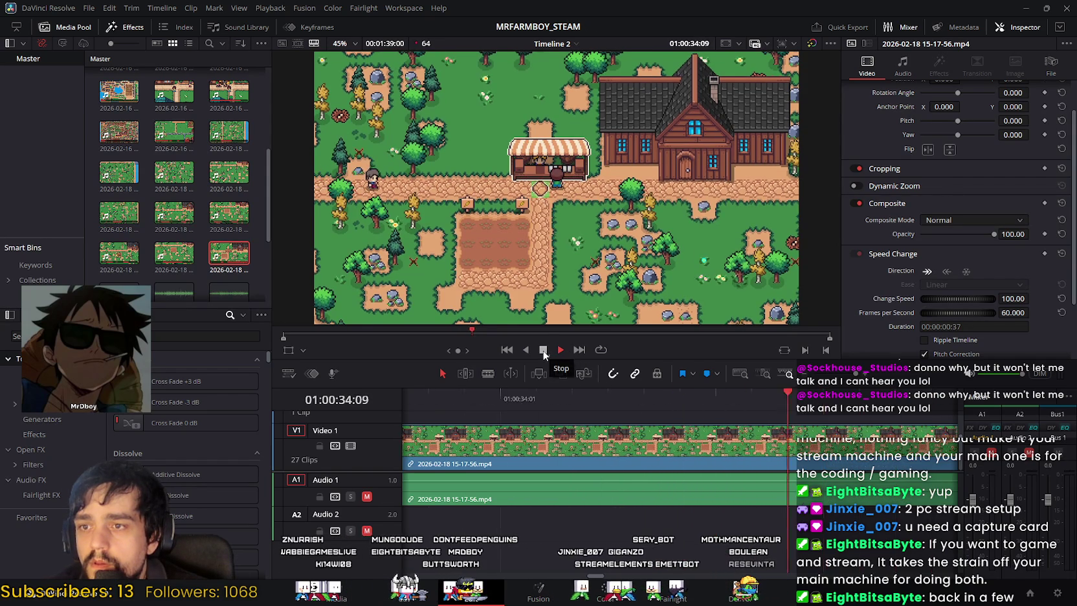
click(544, 349)
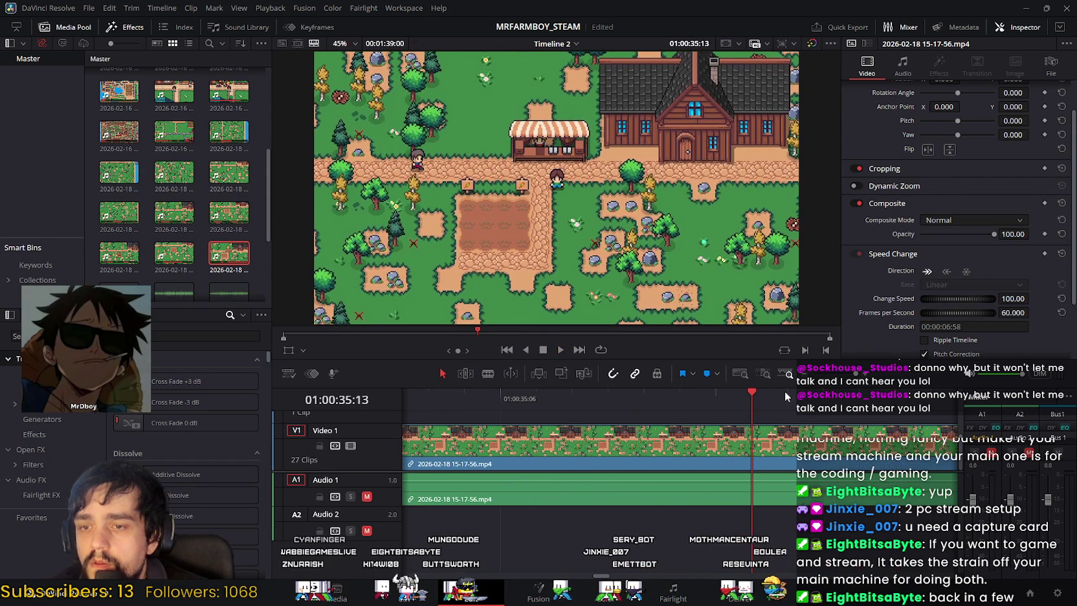
Step: Zoom out, review playback from 01:00:30:34, and place the playhead at 01:00:32:38 for the split
mouse_move(855, 384)
mouse_down()
mouse_move(832, 380)
mouse_move(841, 375)
mouse_up()
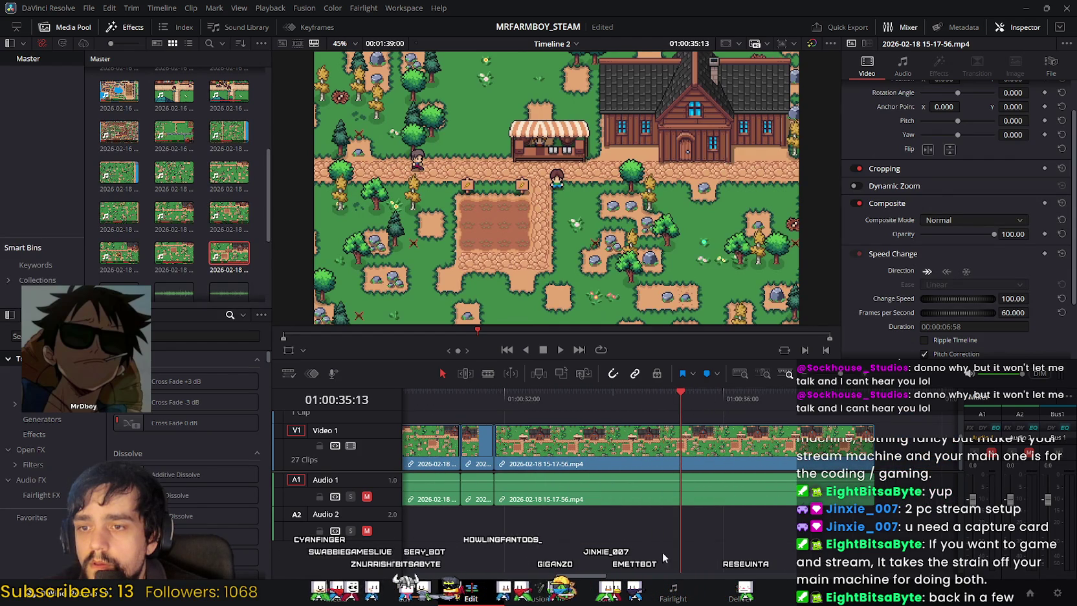
scroll(663, 557, left, 3)
drag(570, 400, 564, 399)
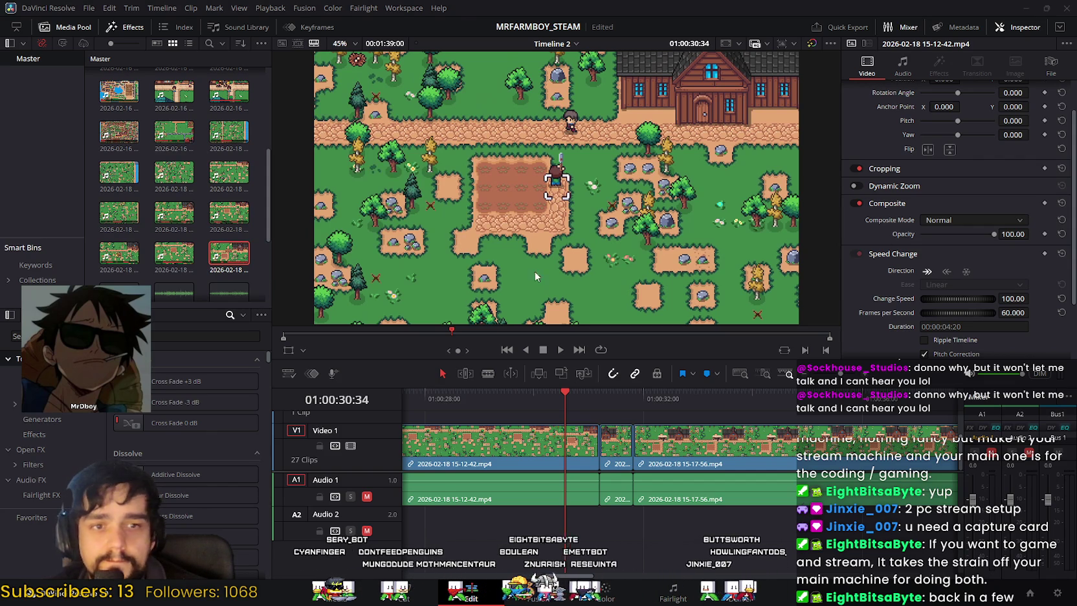
click(560, 350)
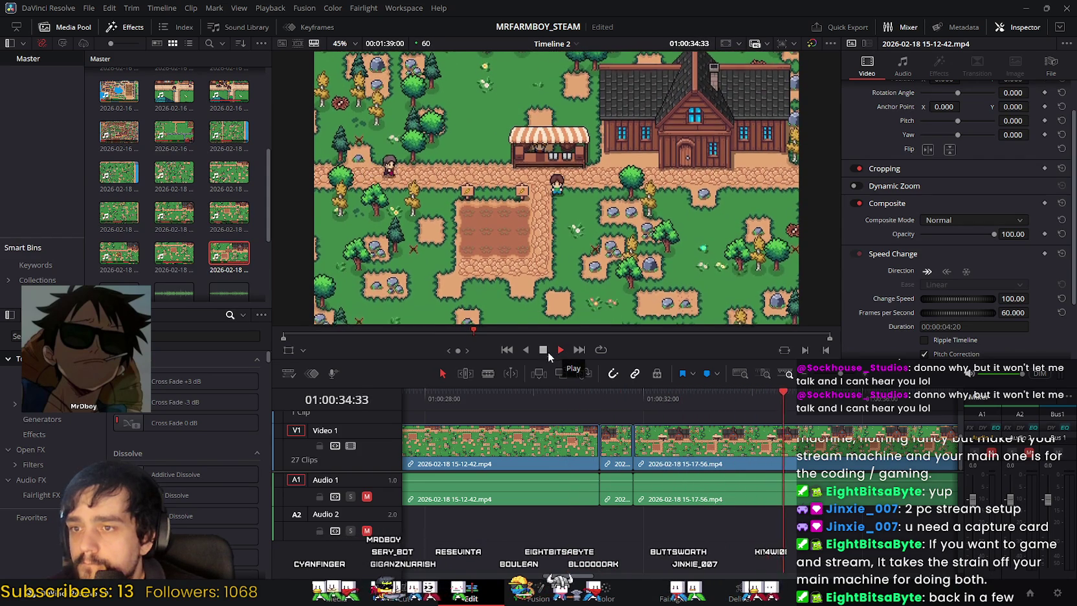
click(544, 350)
mouse_move(775, 405)
mouse_down()
mouse_move(584, 412)
mouse_move(657, 425)
mouse_up()
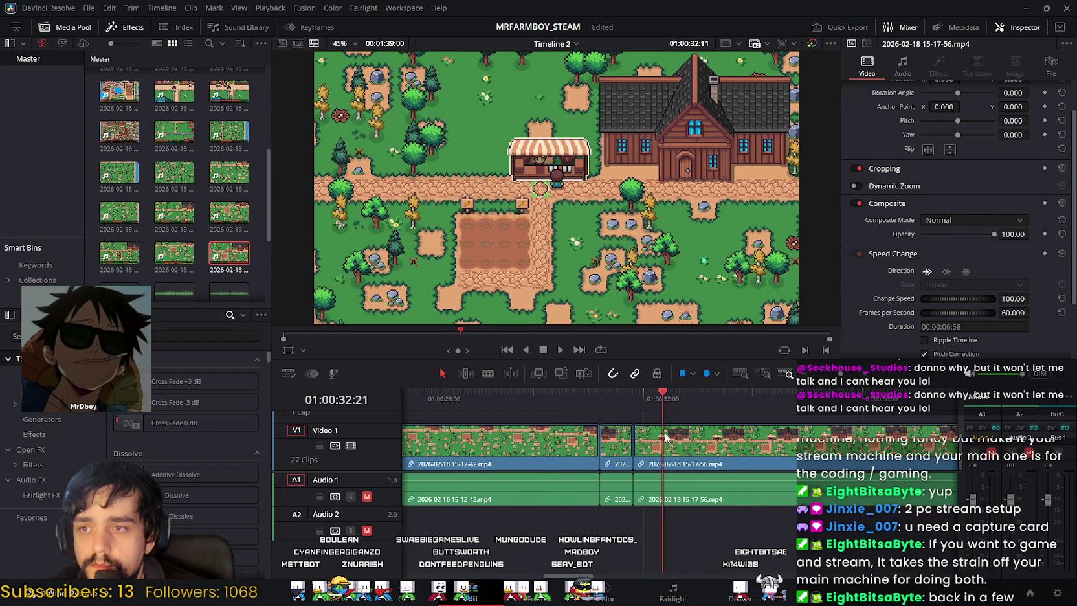
drag(691, 437, 679, 438)
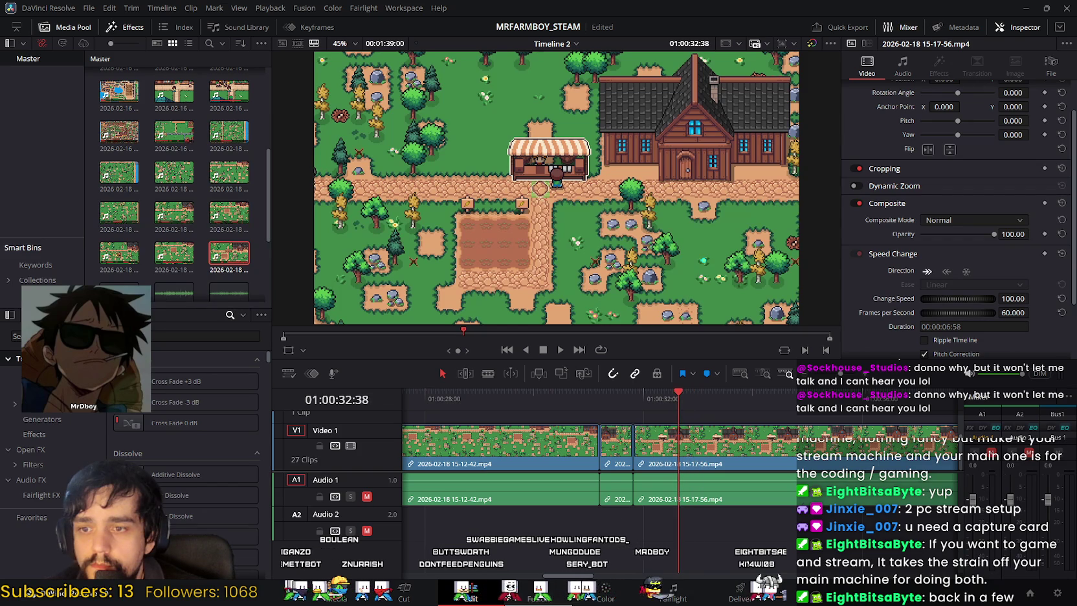
key(shift+3)
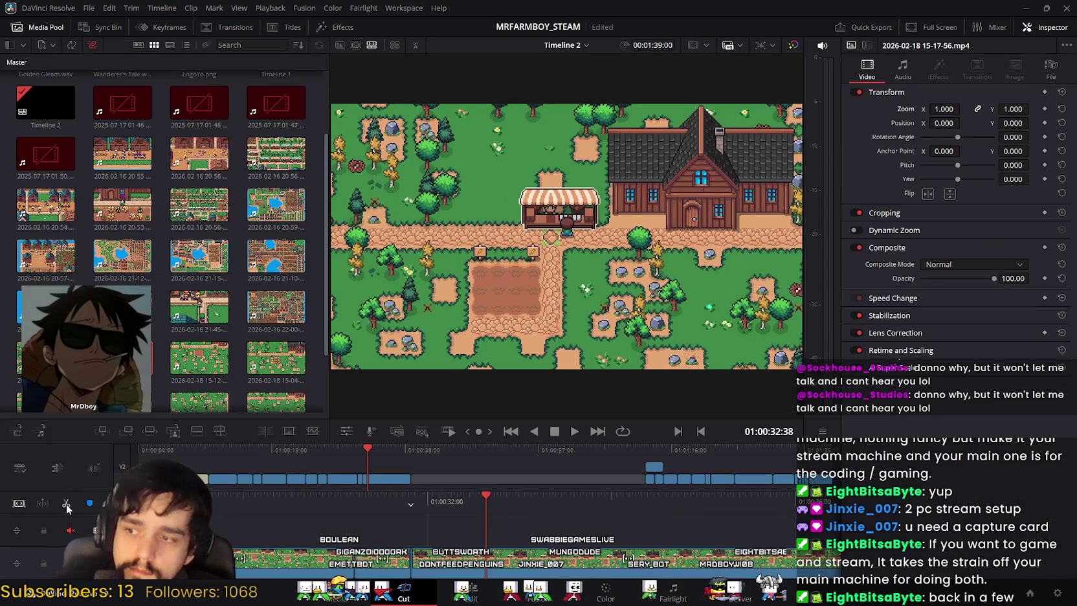
key(shift+4)
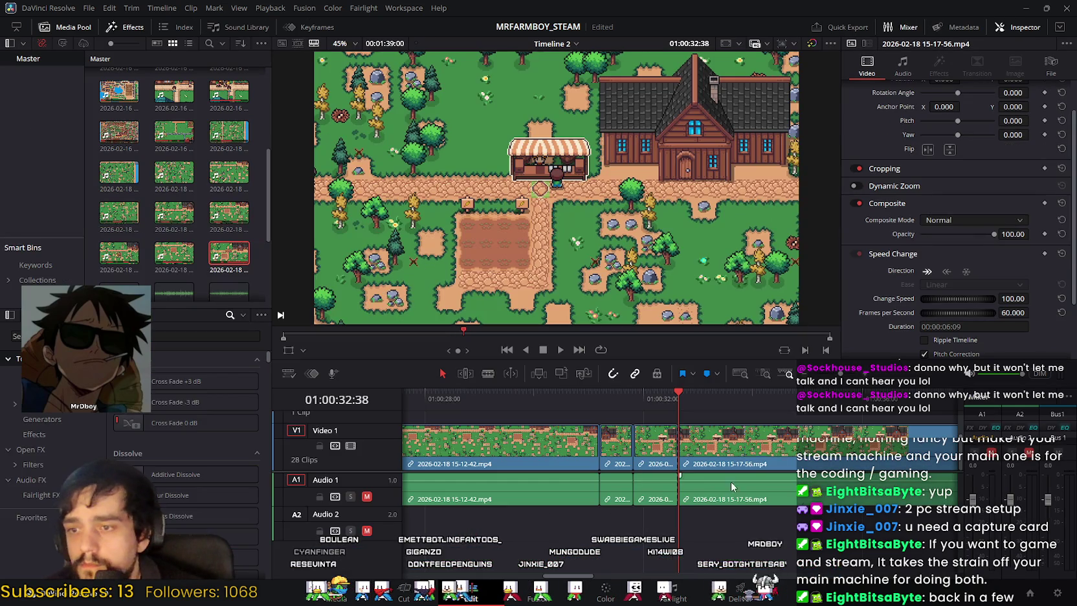
key(Delete)
click(508, 396)
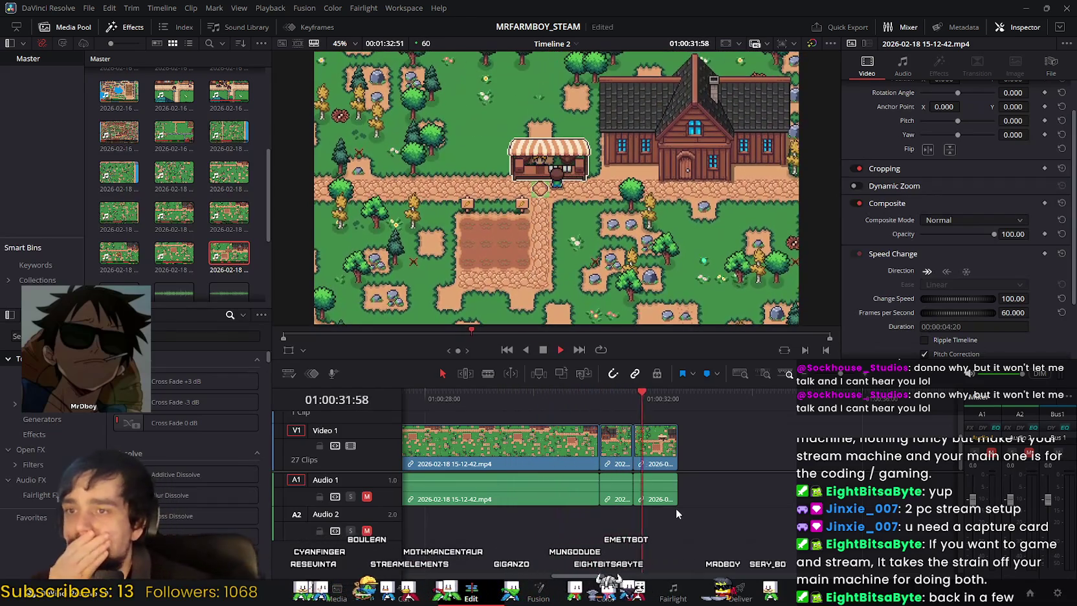
click(542, 350)
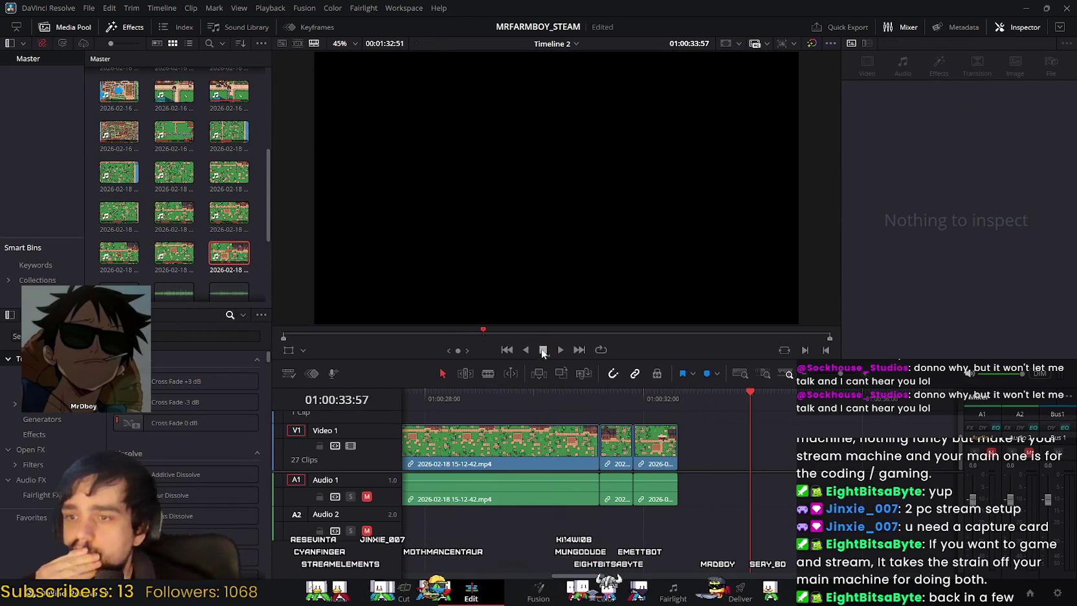
mouse_move(749, 394)
mouse_down()
mouse_move(667, 391)
mouse_move(689, 398)
mouse_up()
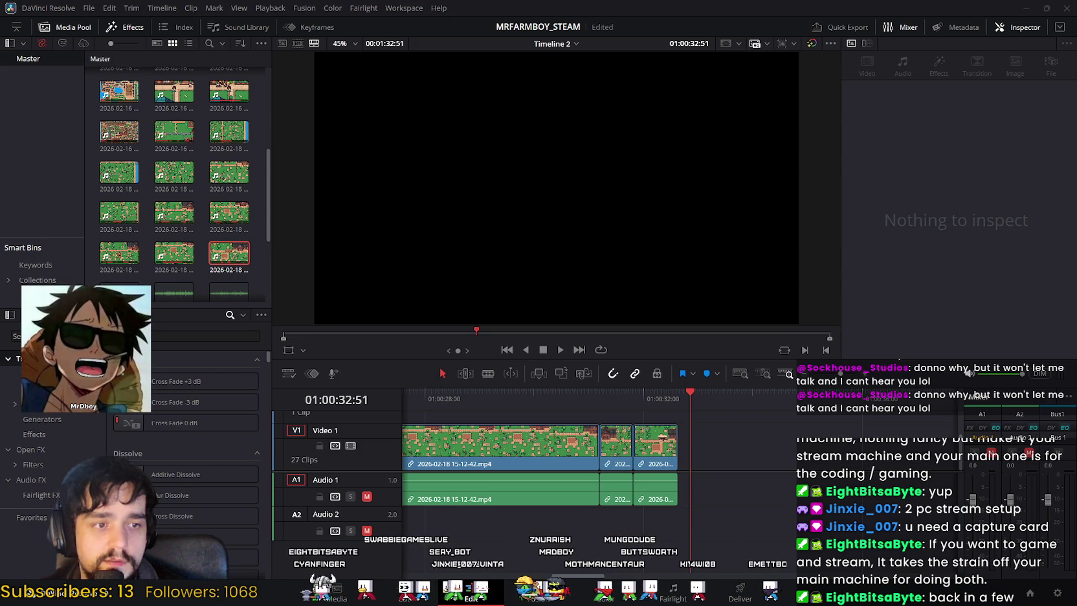
drag(776, 444, 711, 460)
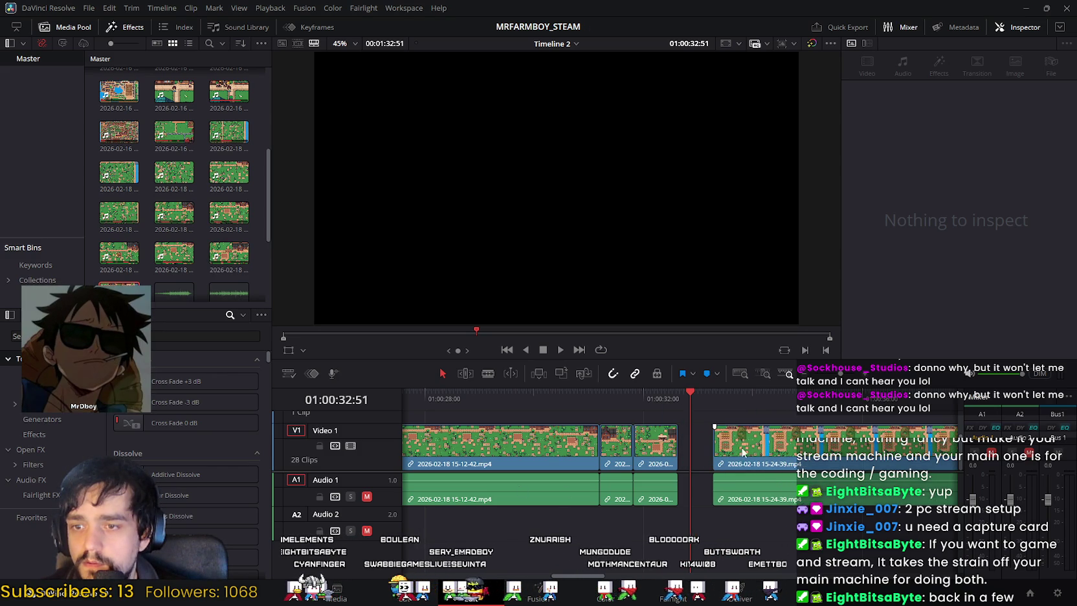
Step: Remove the 15-24-39 clip, try and undo the 15-26-17 clip, then save the project
click(723, 396)
drag(724, 406, 724, 411)
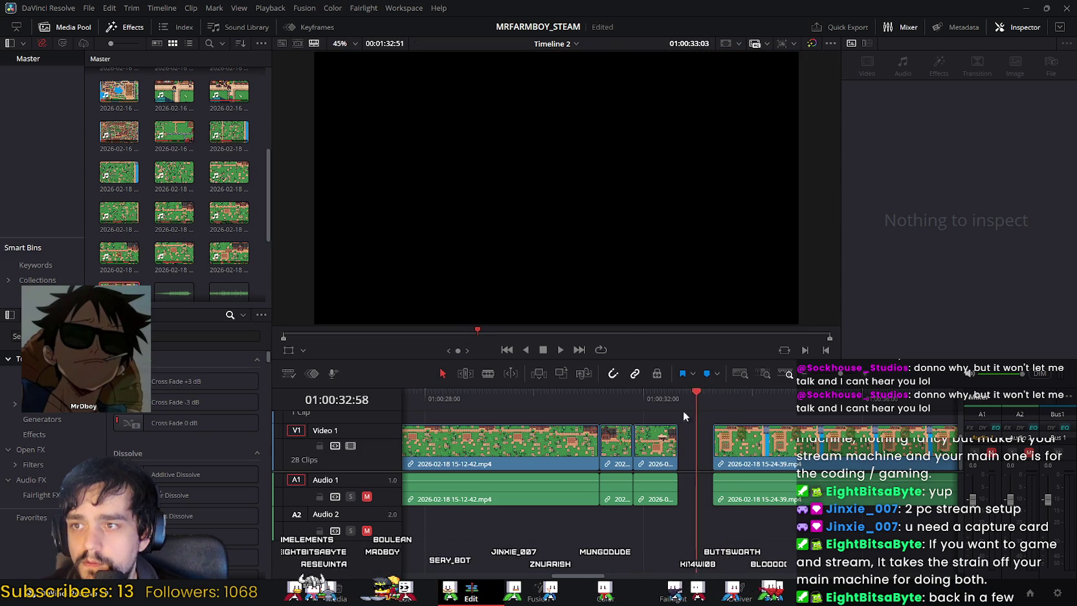
click(763, 440)
click(764, 440)
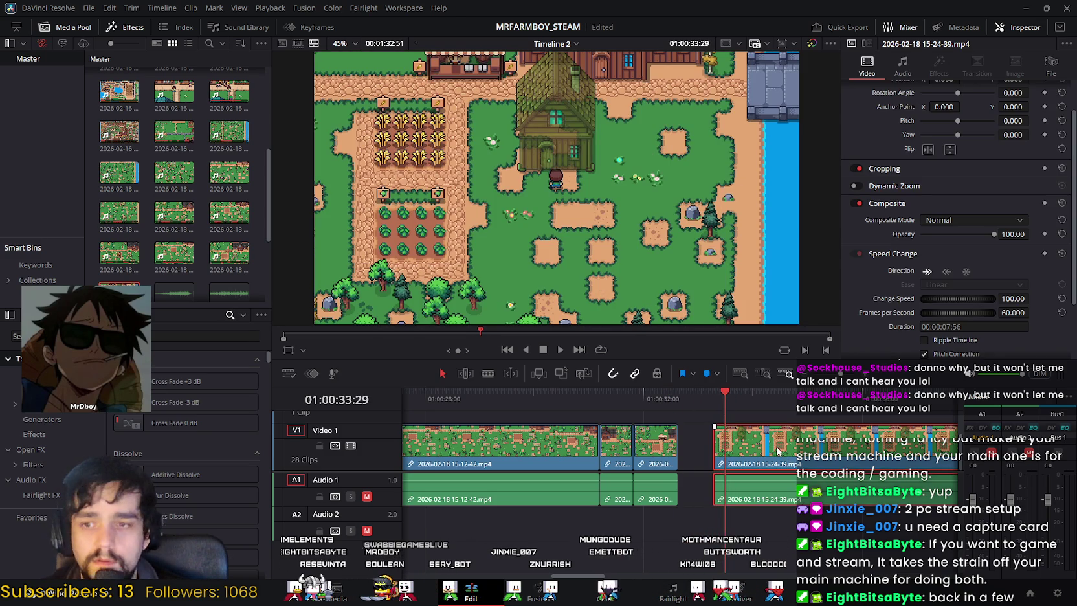
key(Delete)
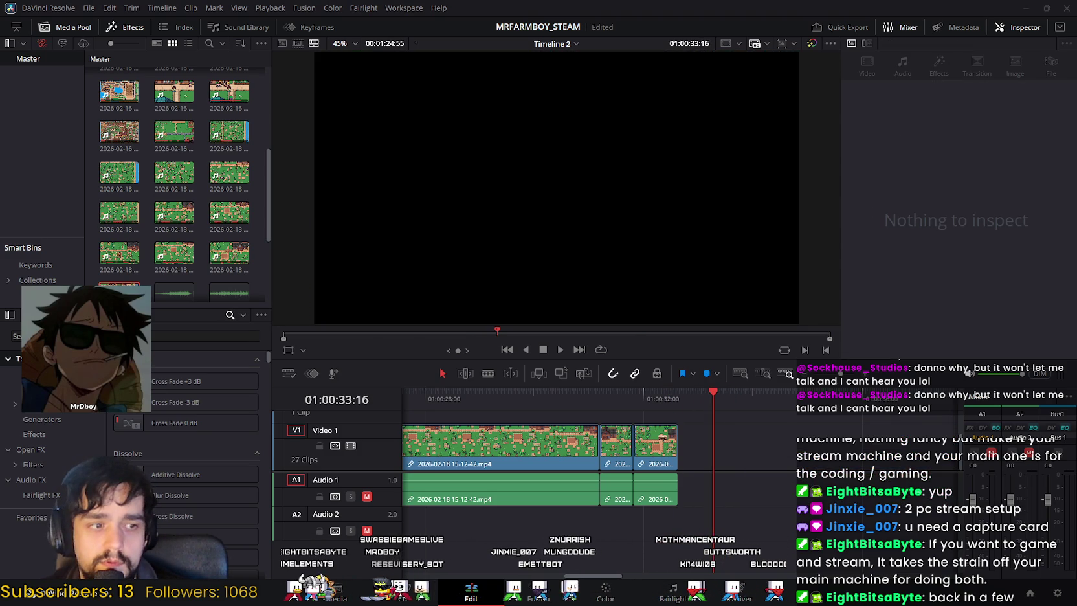
drag(174, 291, 754, 442)
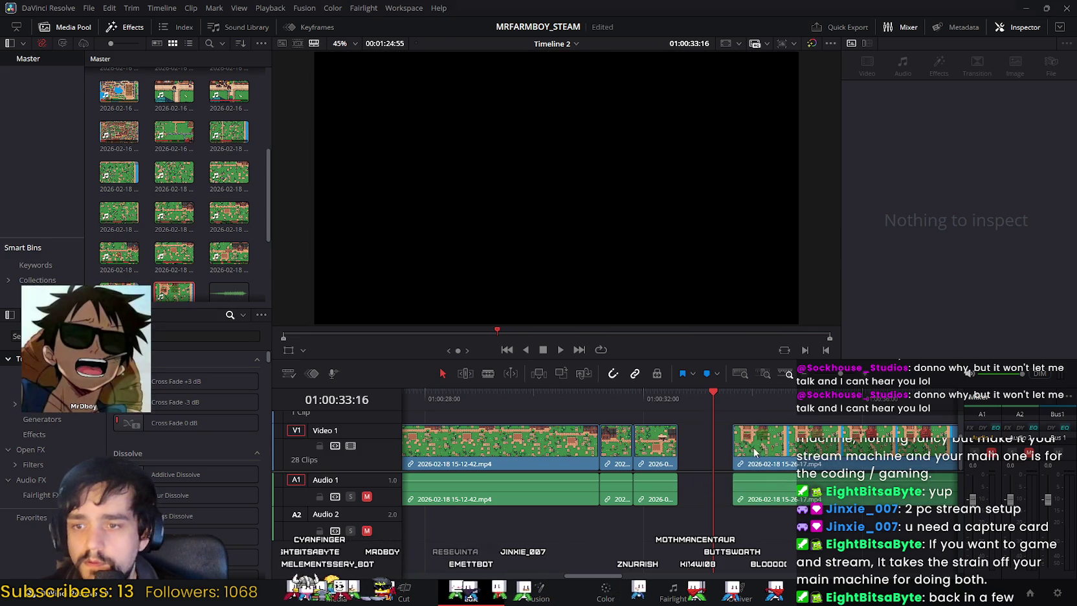
key(space)
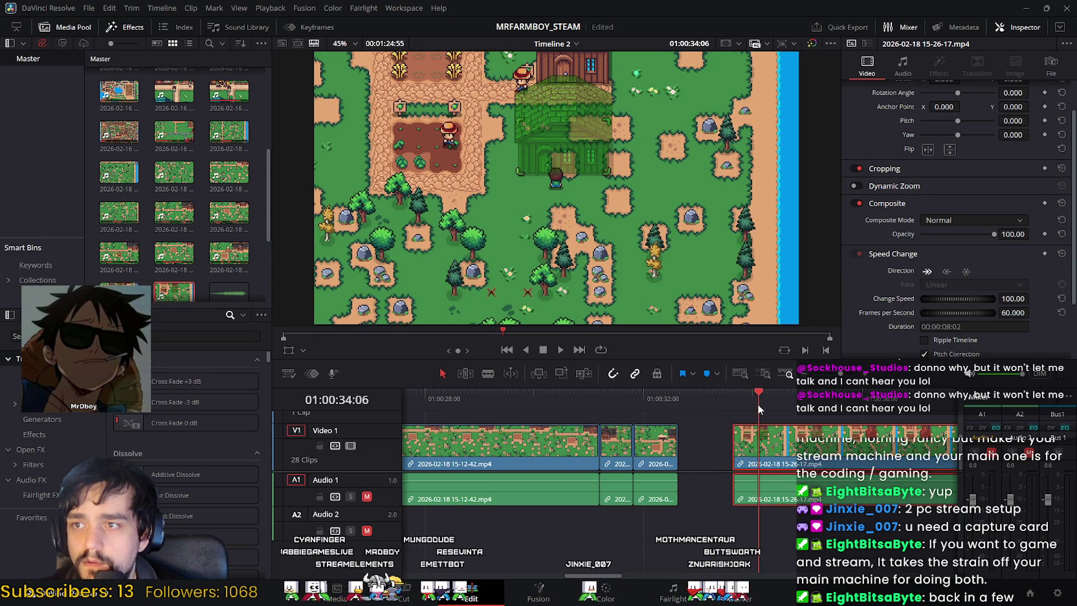
key(ctrl+z)
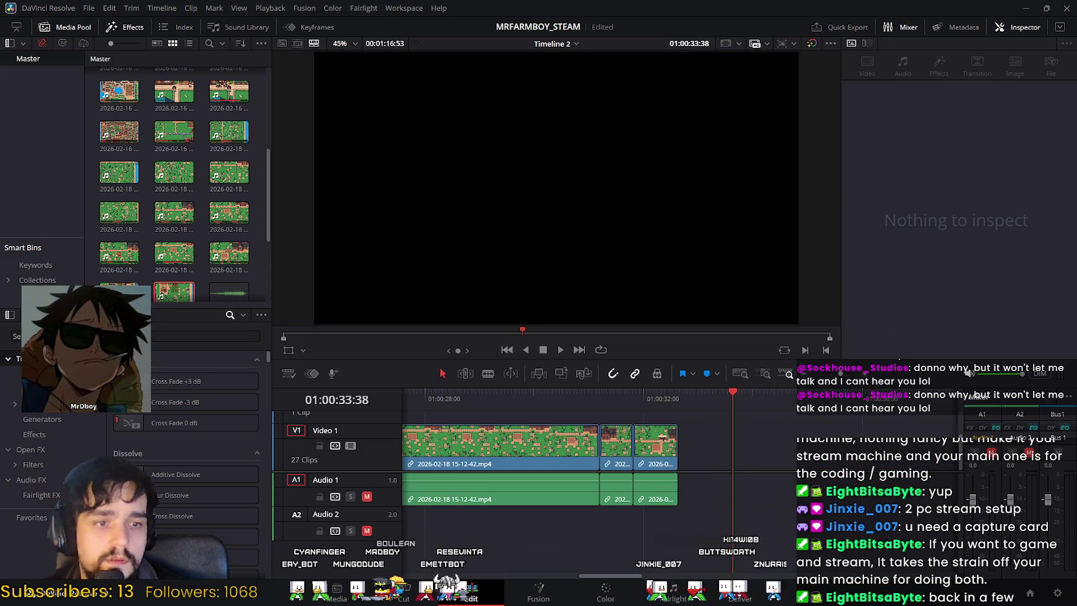
key(ctrl+s)
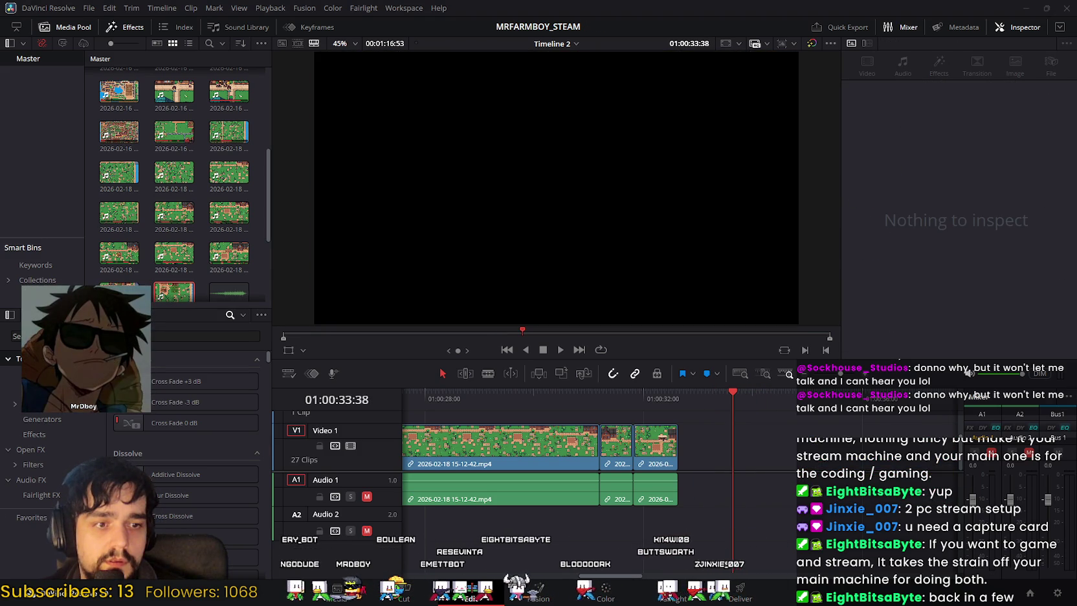
Step: Try another clip and a 15-12-42 copy after the gap, then undo back to the 02-16 clips
mouse_move(751, 531)
mouse_down()
mouse_move(722, 460)
mouse_move(731, 419)
mouse_up()
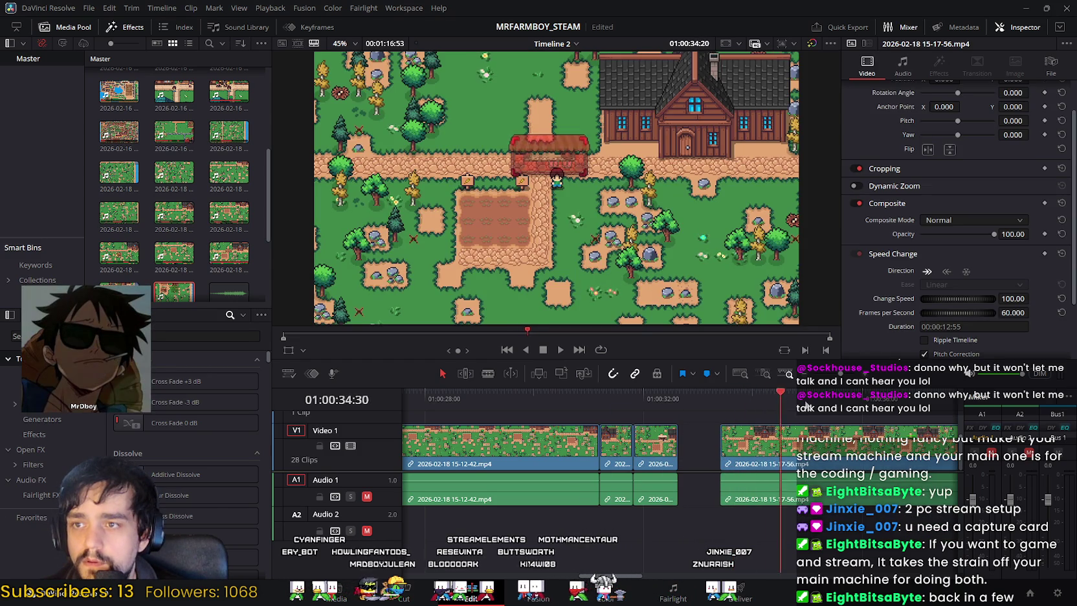
key(ctrl+z)
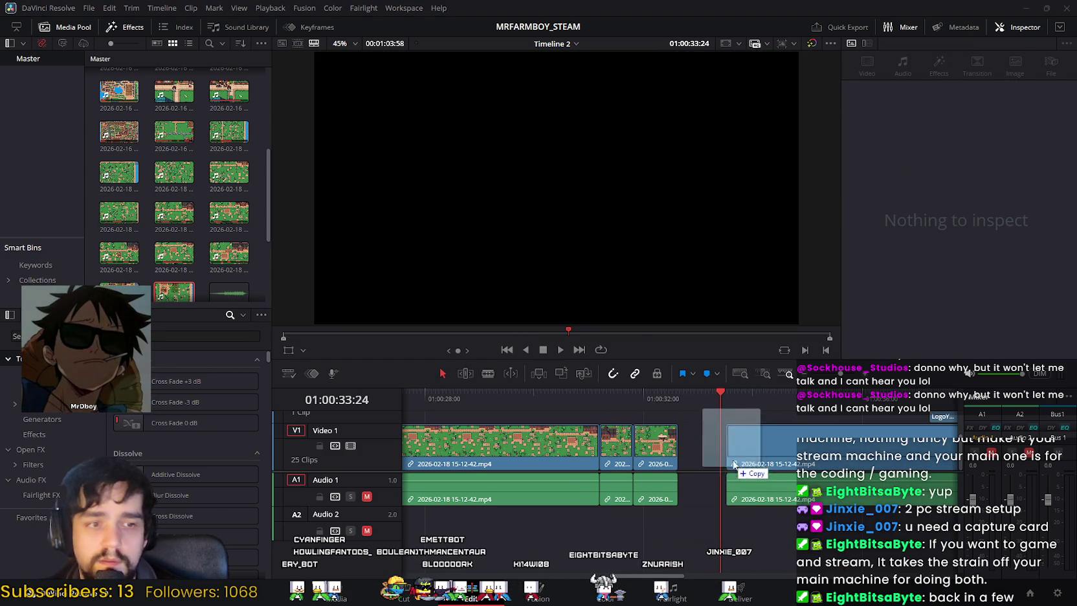
drag(943, 440, 751, 447)
key(space)
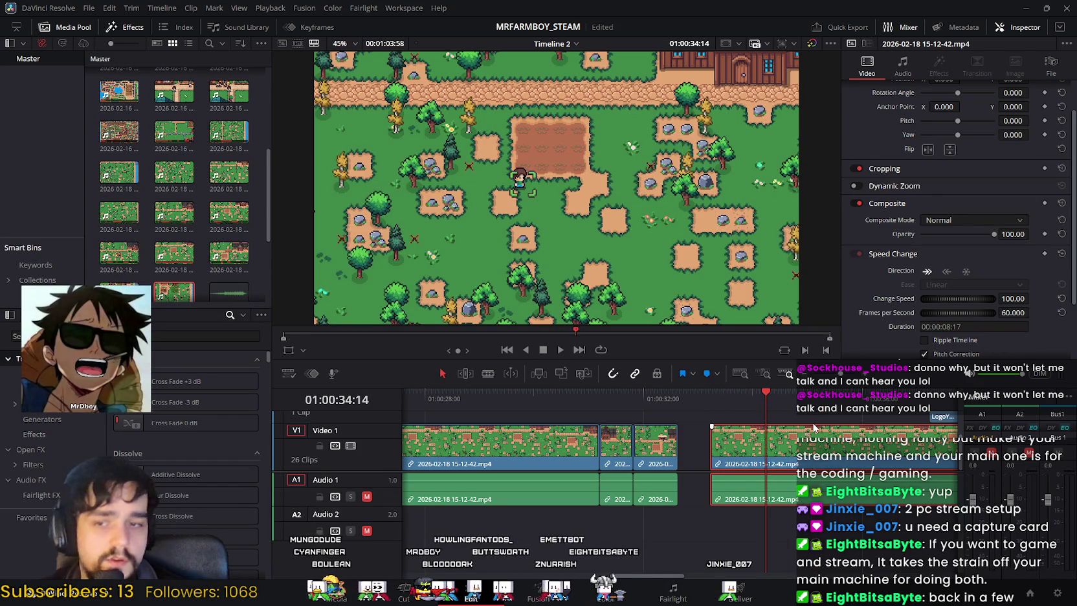
key(ctrl+z)
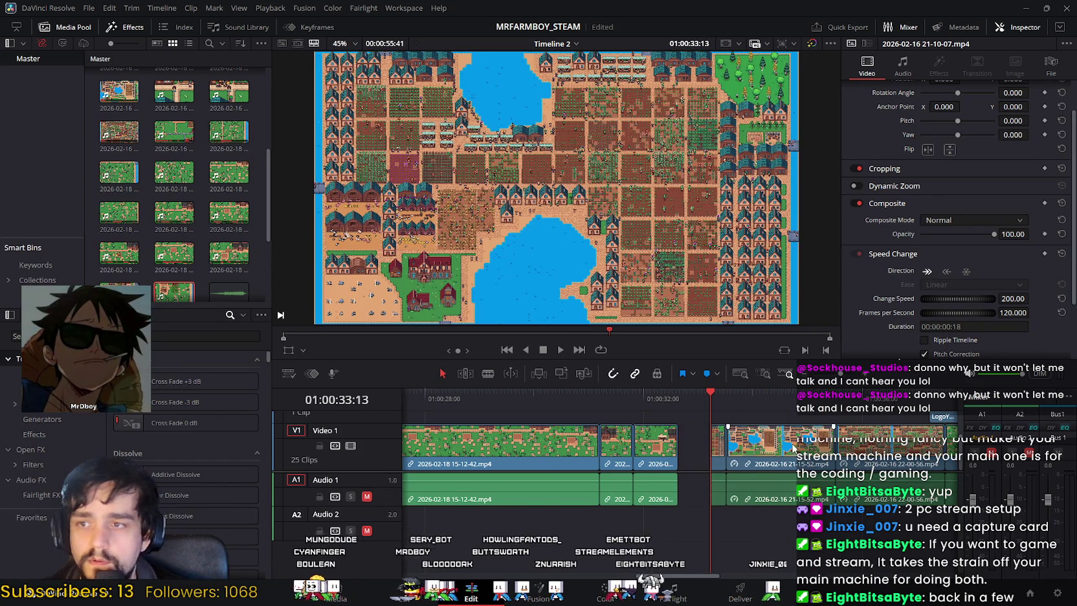
Step: Undo and redo the recent clip rearrangements, then clear the clip selection
scroll(711, 453, right, 5)
key(ctrl+shift+z)
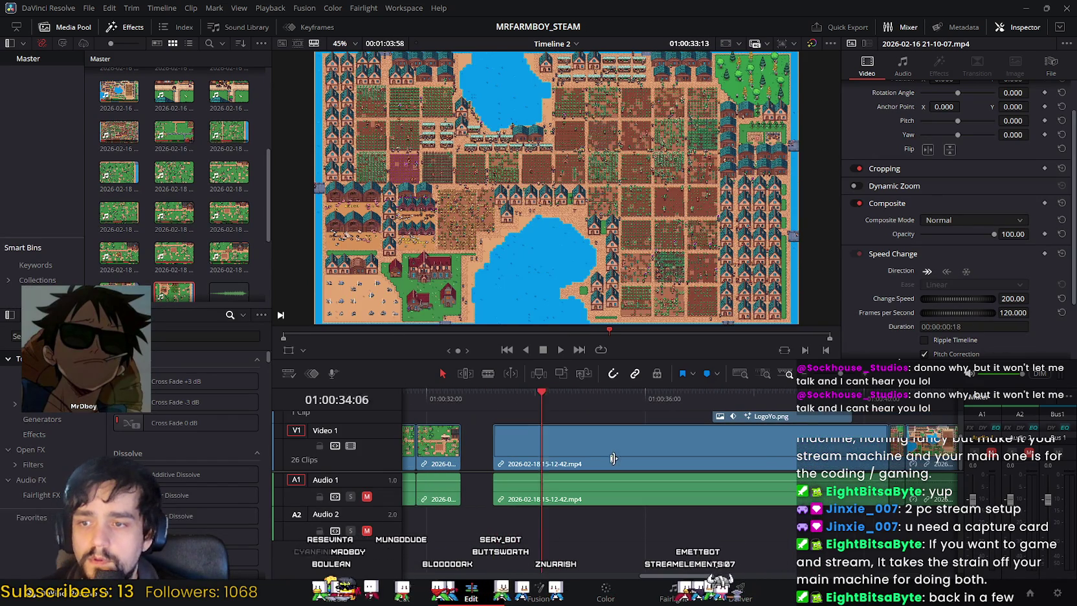
key(ctrl+shift+z)
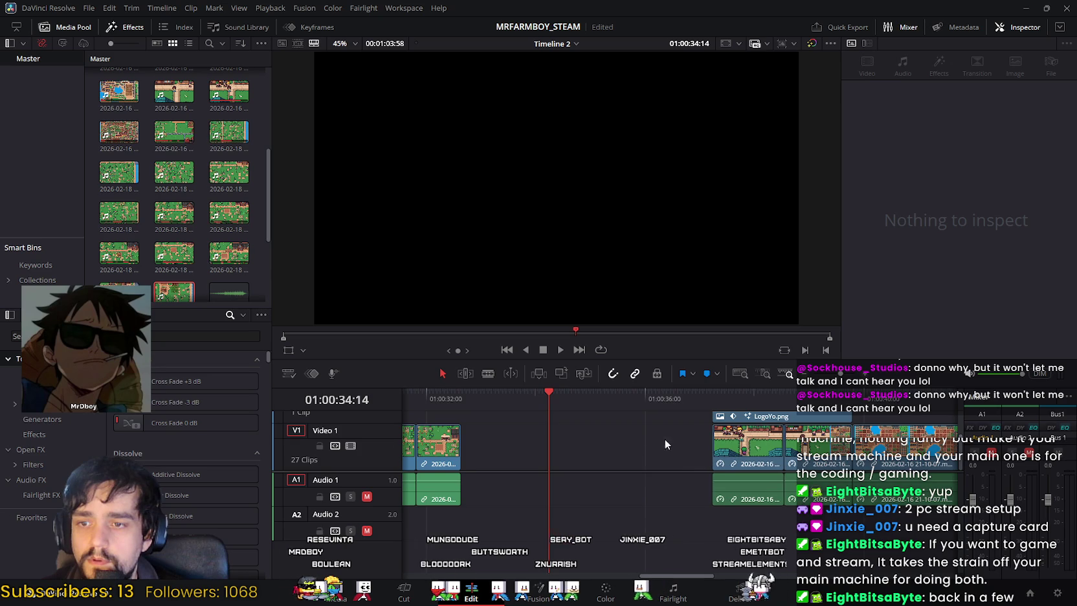
key(ctrl+z)
key(ctrl+z)
key(ctrl+shift+z)
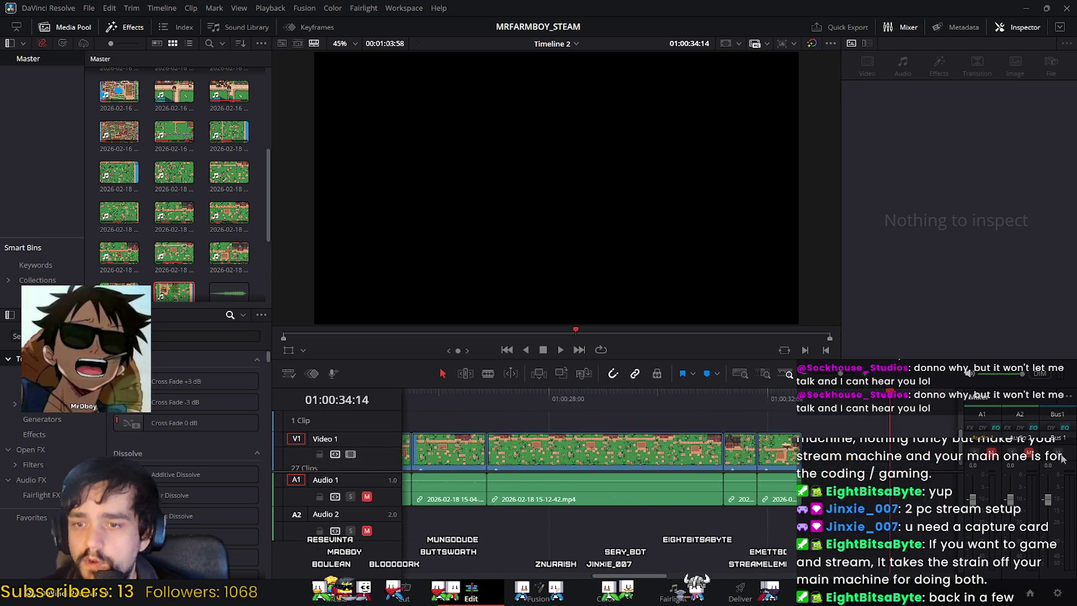
key(ctrl+shift+z)
key(ctrl+z)
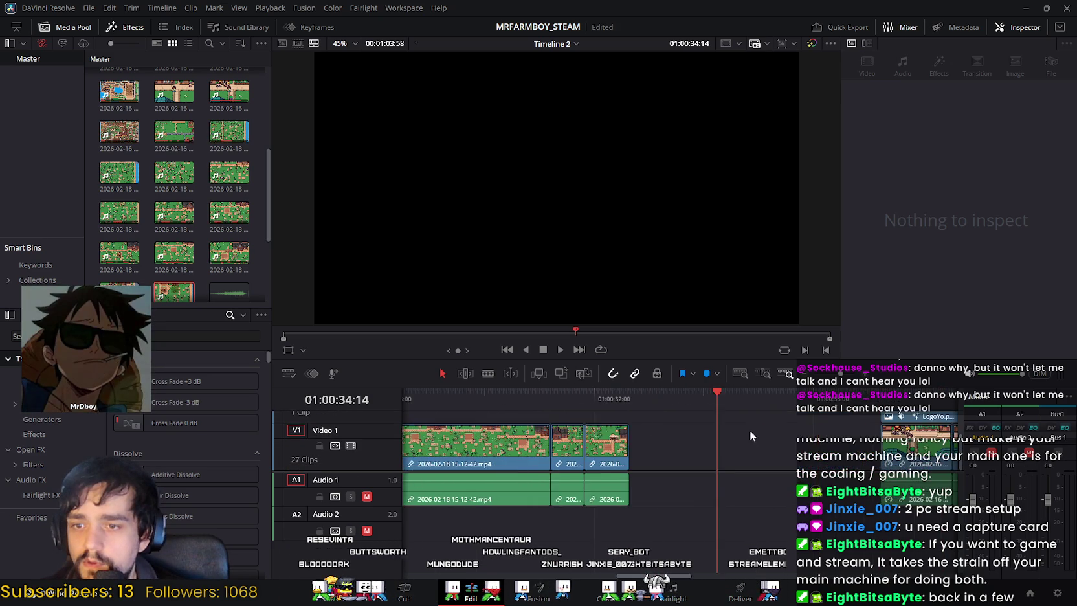
key(ctrl+z)
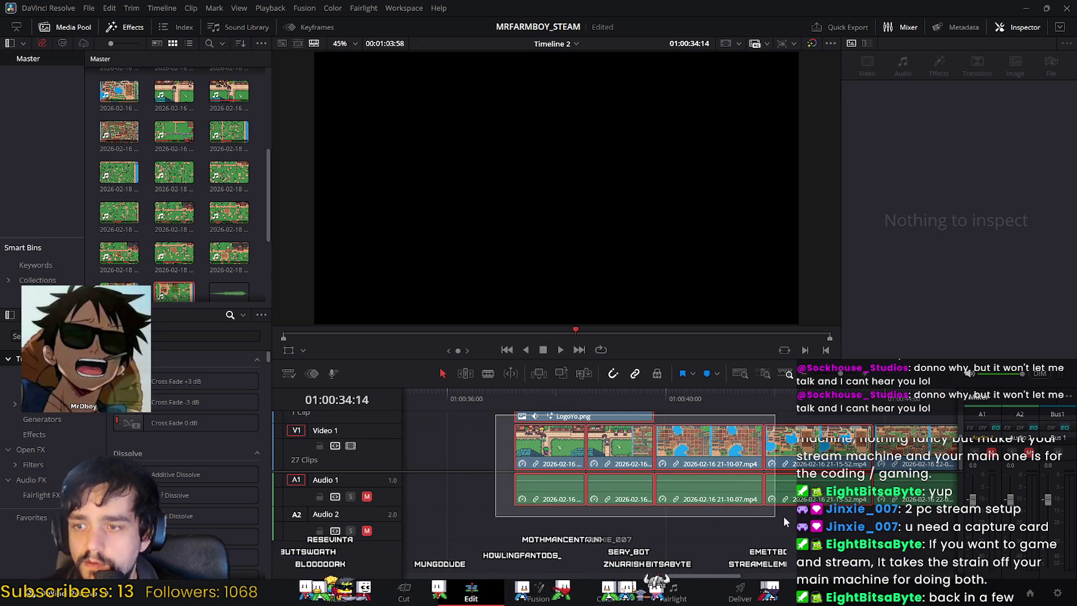
drag(664, 484, 496, 500)
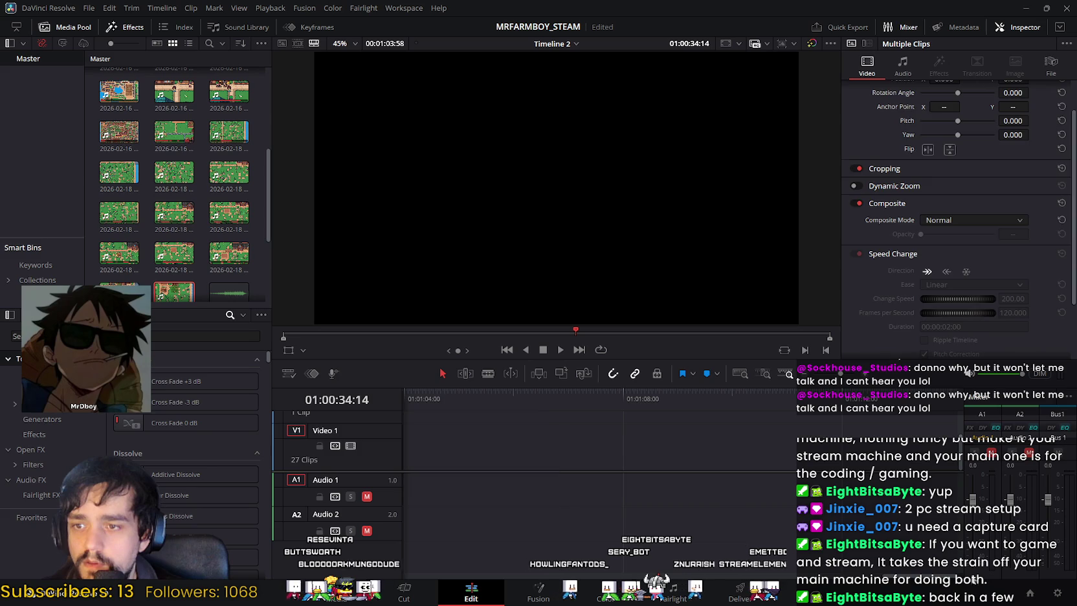
drag(692, 573, 727, 542)
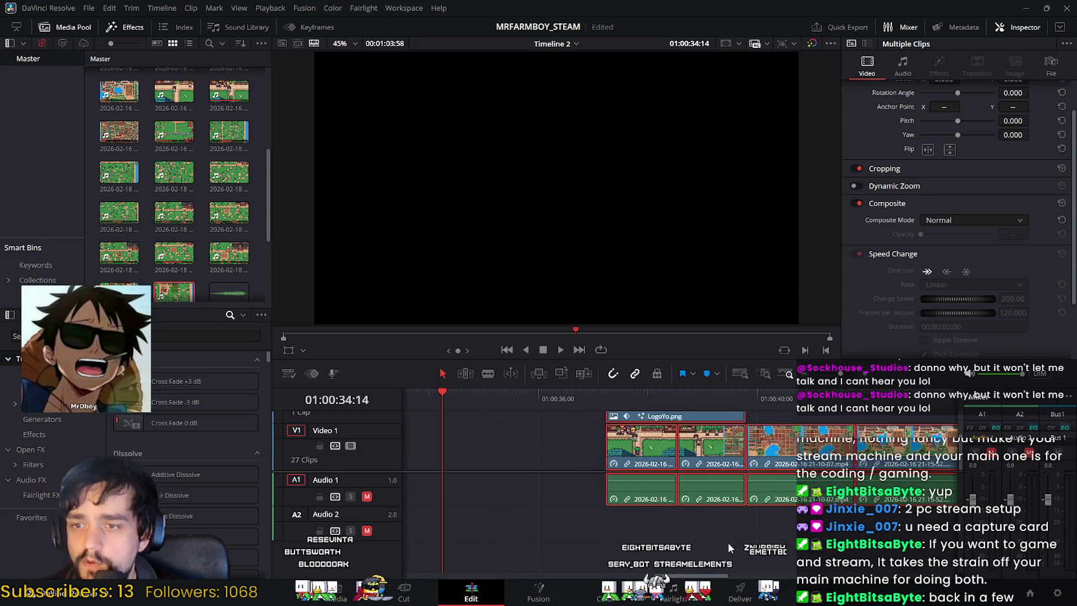
scroll(686, 434, up, 2)
click(596, 432)
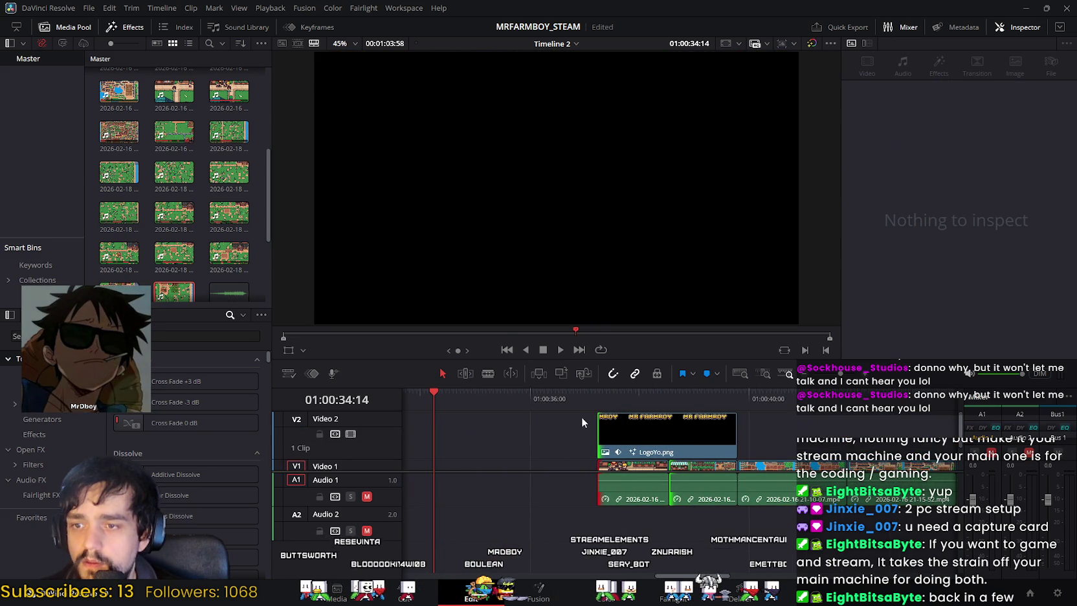
Step: Scrub and scroll through Timeline 2 to review the first clips, undoing one more change
drag(585, 409, 589, 446)
drag(564, 516, 791, 418)
scroll(444, 530, right, 5)
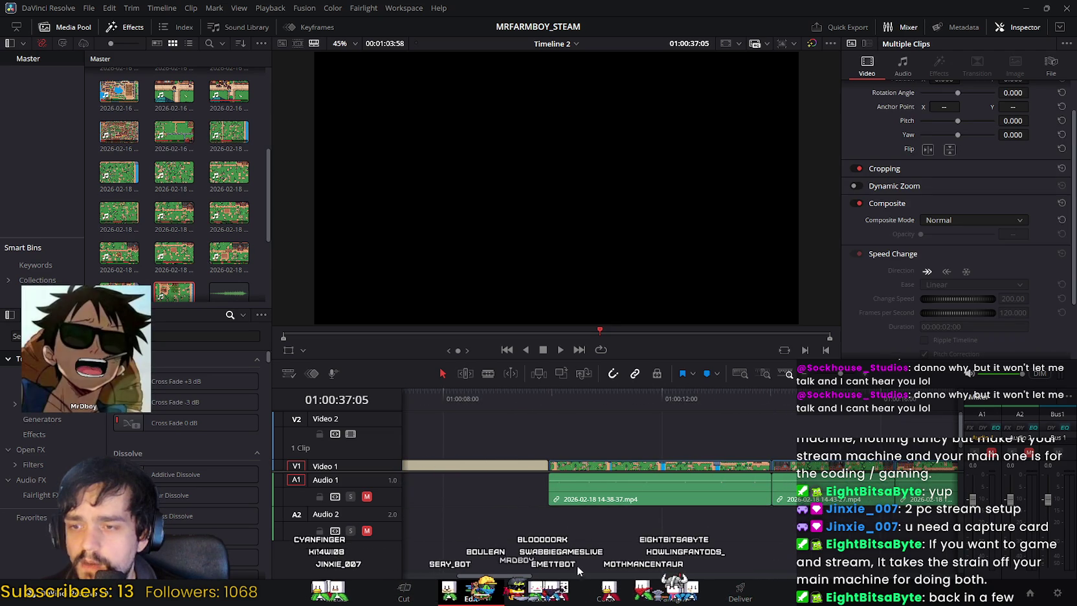
scroll(577, 569, right, 10)
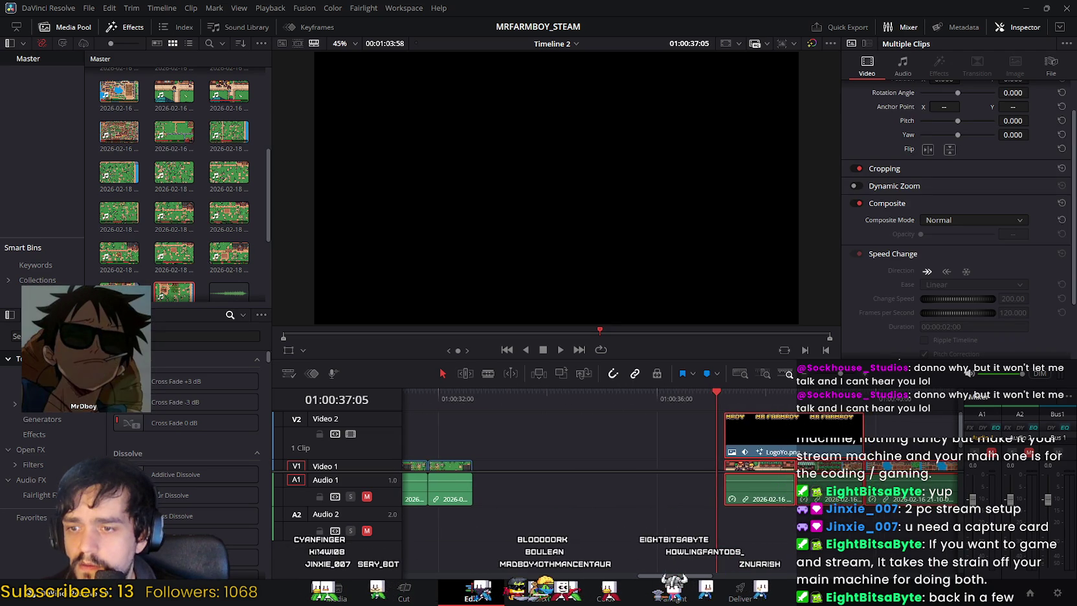
scroll(723, 570, right, 5)
scroll(724, 569, right, 5)
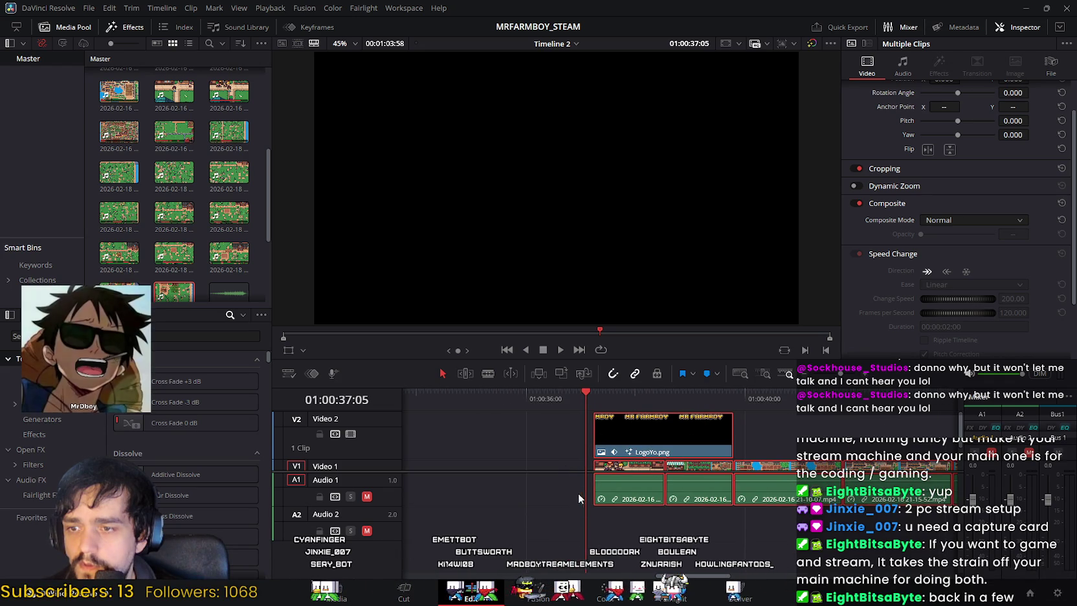
key(ctrl+z)
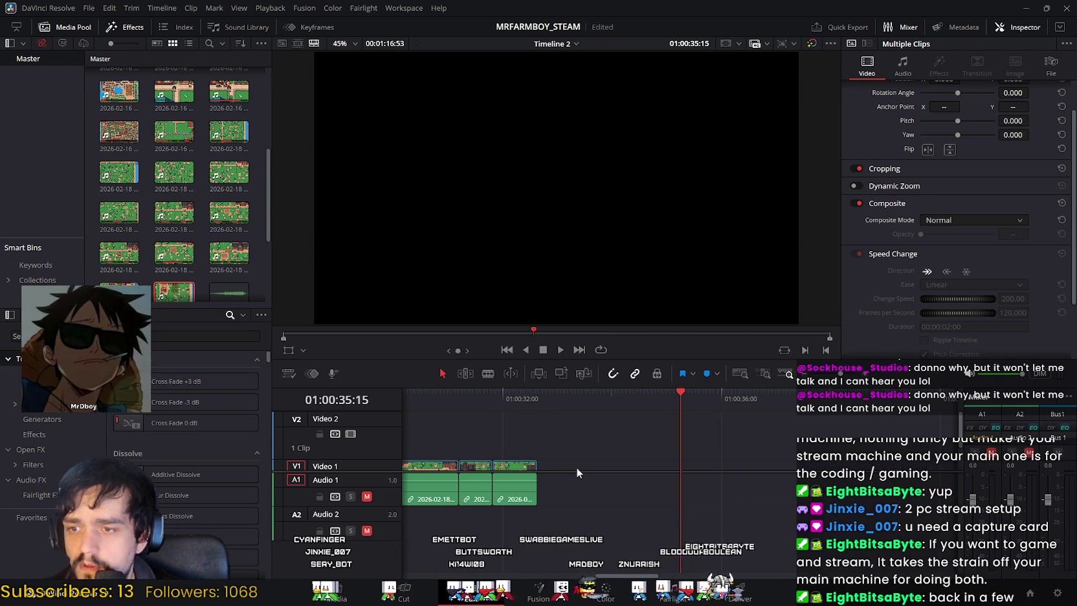
mouse_move(635, 575)
mouse_down()
mouse_move(739, 575)
mouse_move(631, 575)
mouse_up()
drag(583, 394, 489, 391)
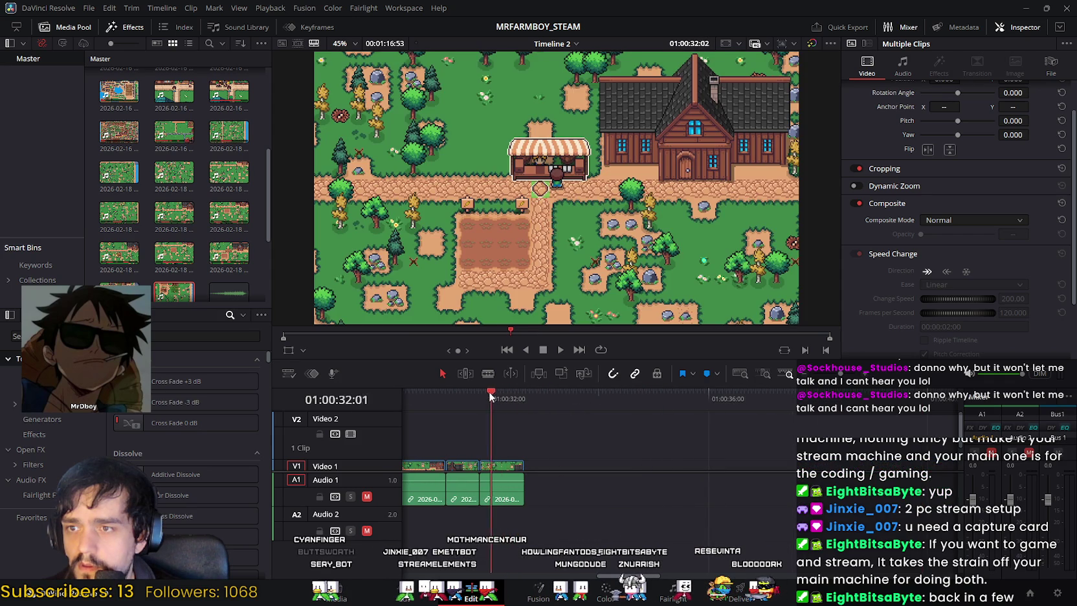
drag(488, 391, 667, 399)
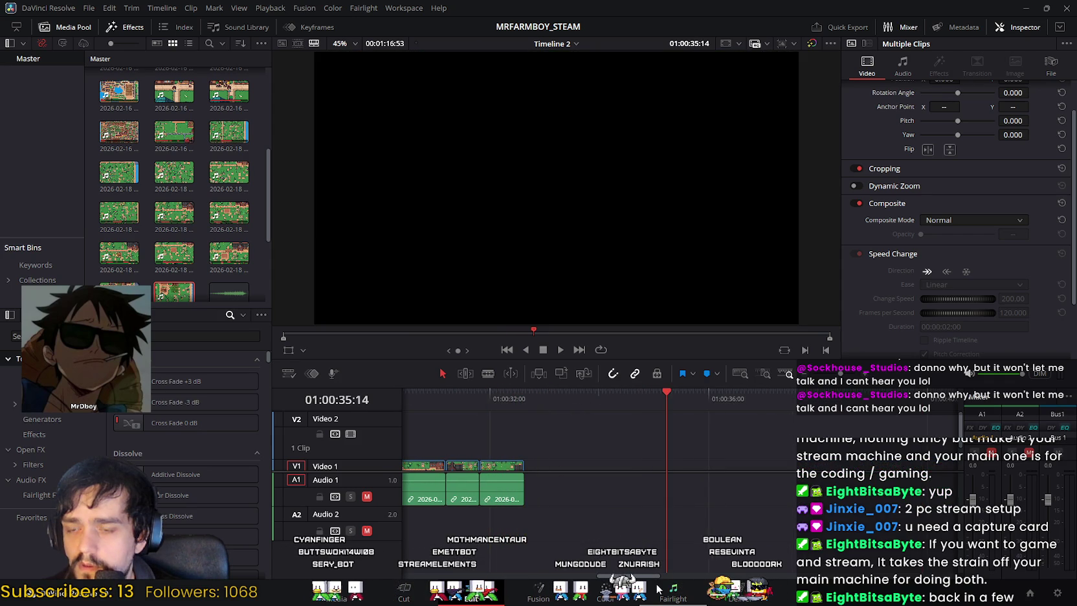
drag(658, 576, 751, 576)
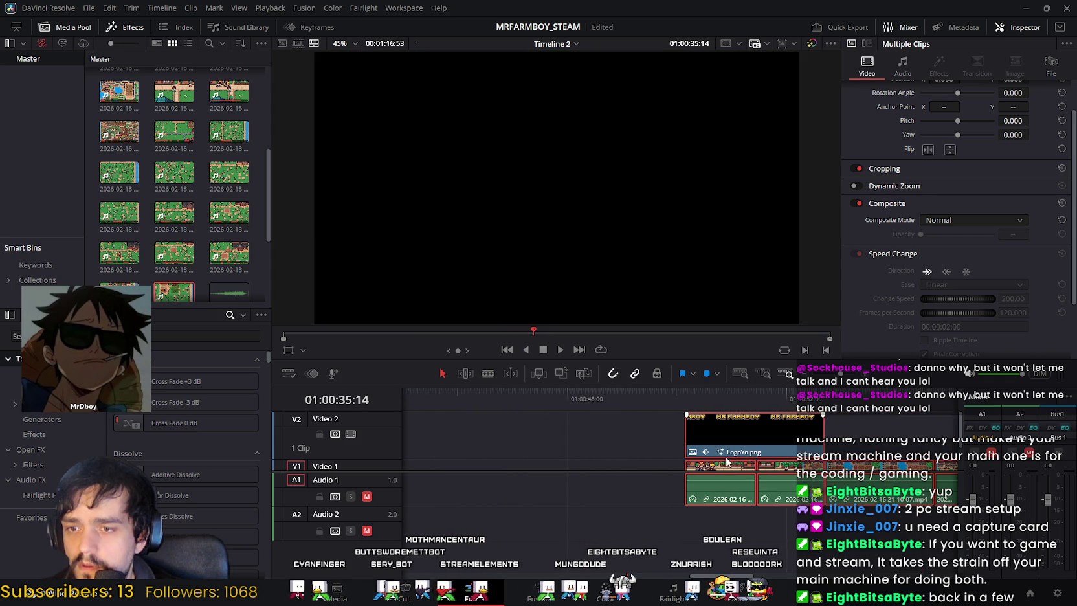
Step: Enlarge Video 1, select LogoYo.png and all following clips, and drag them far to the right
drag(637, 473, 640, 490)
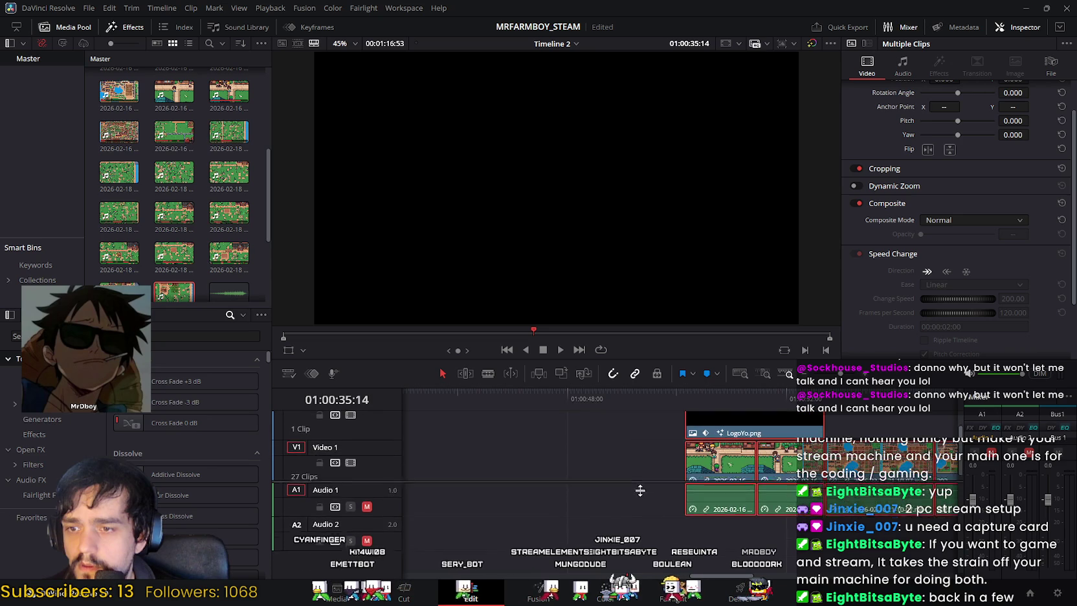
scroll(637, 476, up, 1)
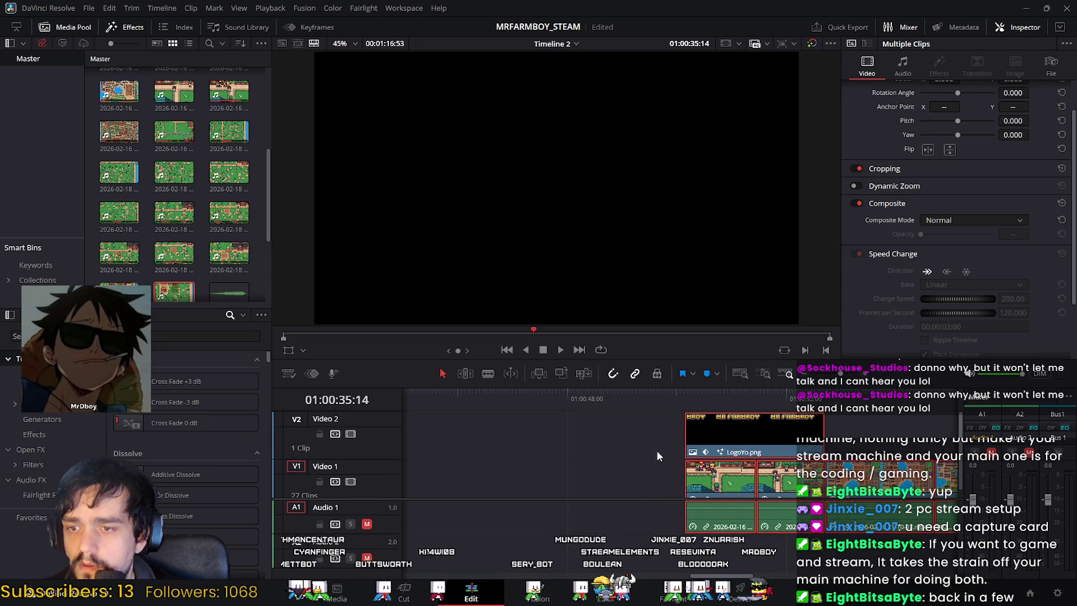
drag(663, 411, 672, 531)
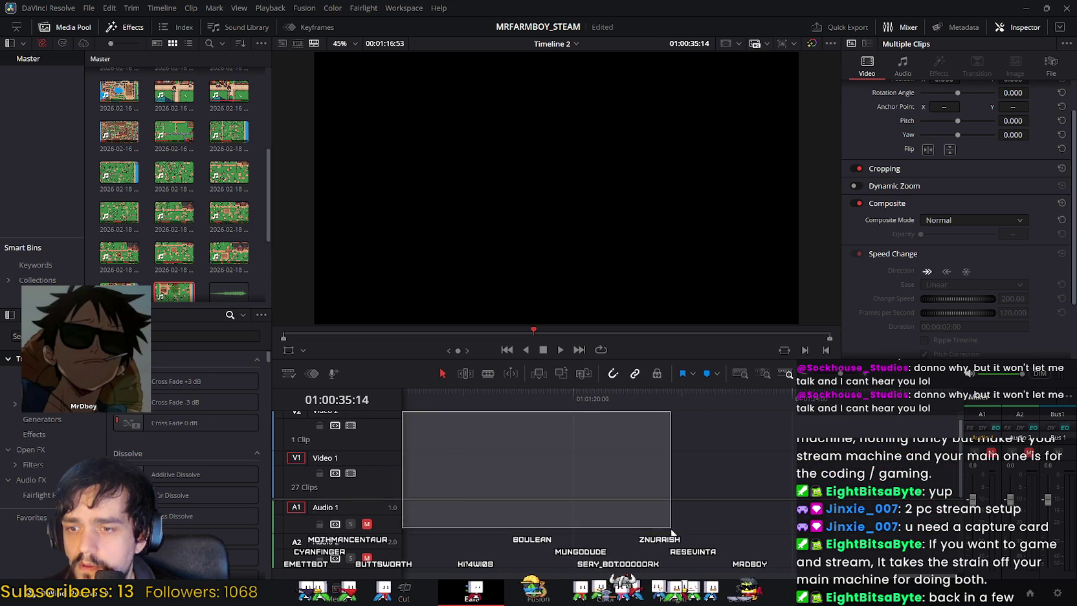
scroll(754, 557, left, 10)
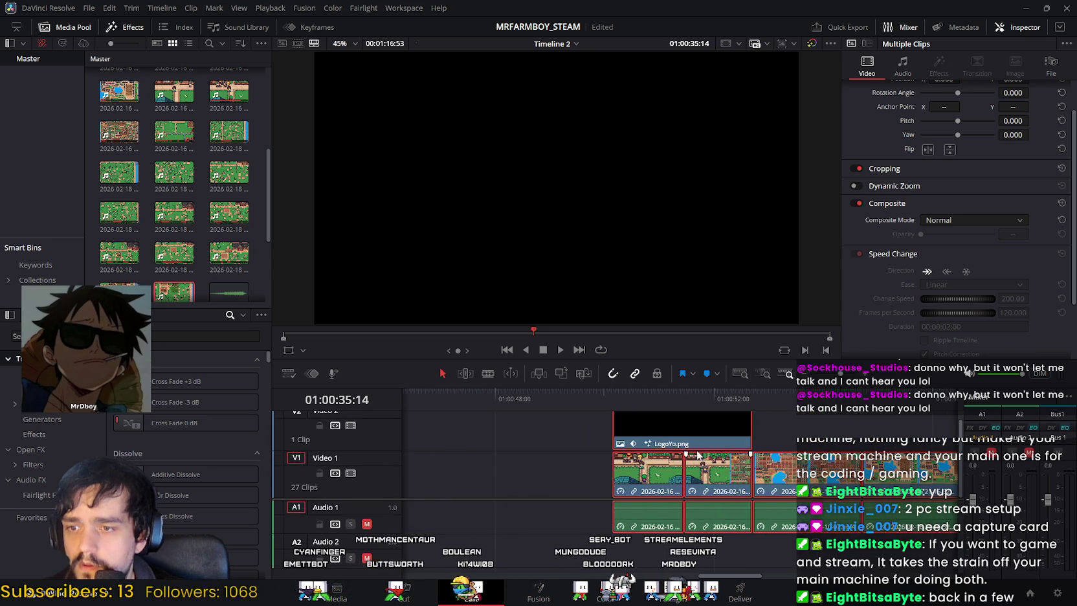
mouse_move(652, 422)
mouse_down()
mouse_move(1007, 421)
mouse_move(820, 480)
mouse_move(798, 434)
mouse_up()
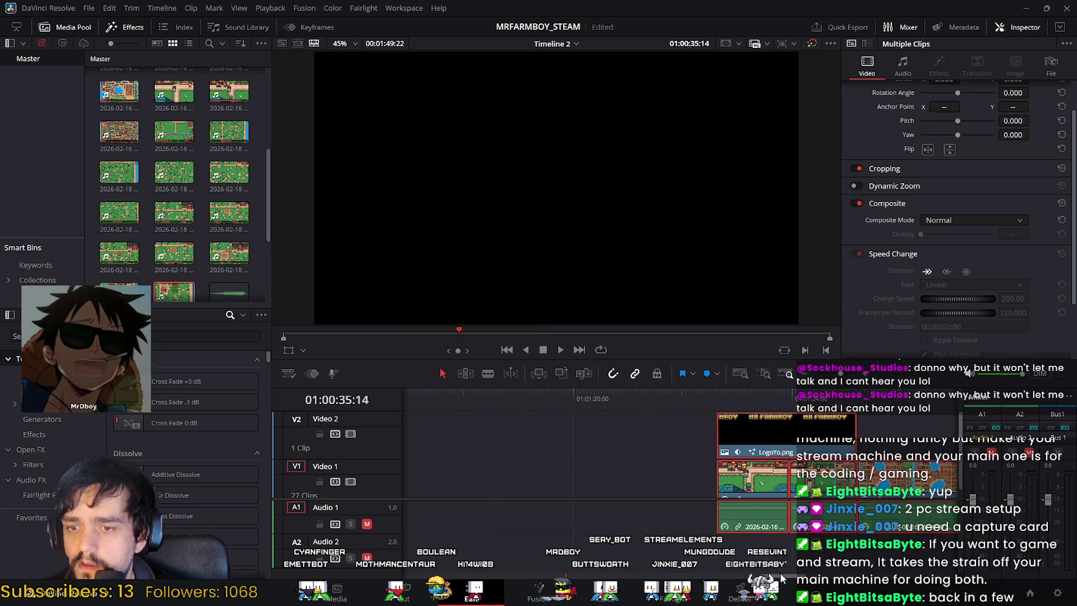
drag(782, 576, 714, 561)
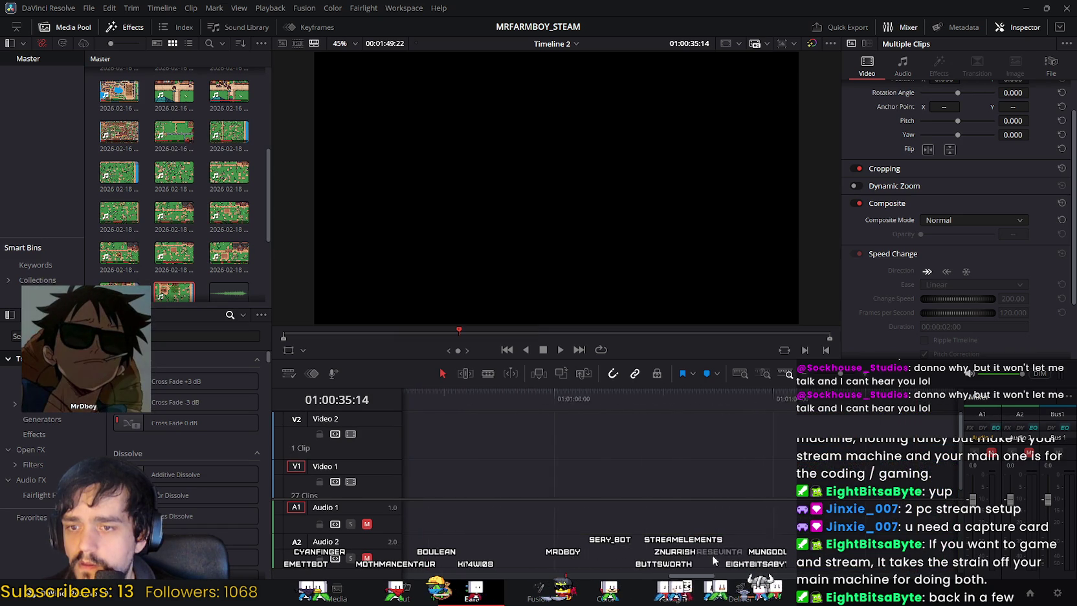
drag(854, 373, 825, 383)
mouse_move(773, 433)
mouse_down()
mouse_move(967, 435)
mouse_move(929, 435)
mouse_up()
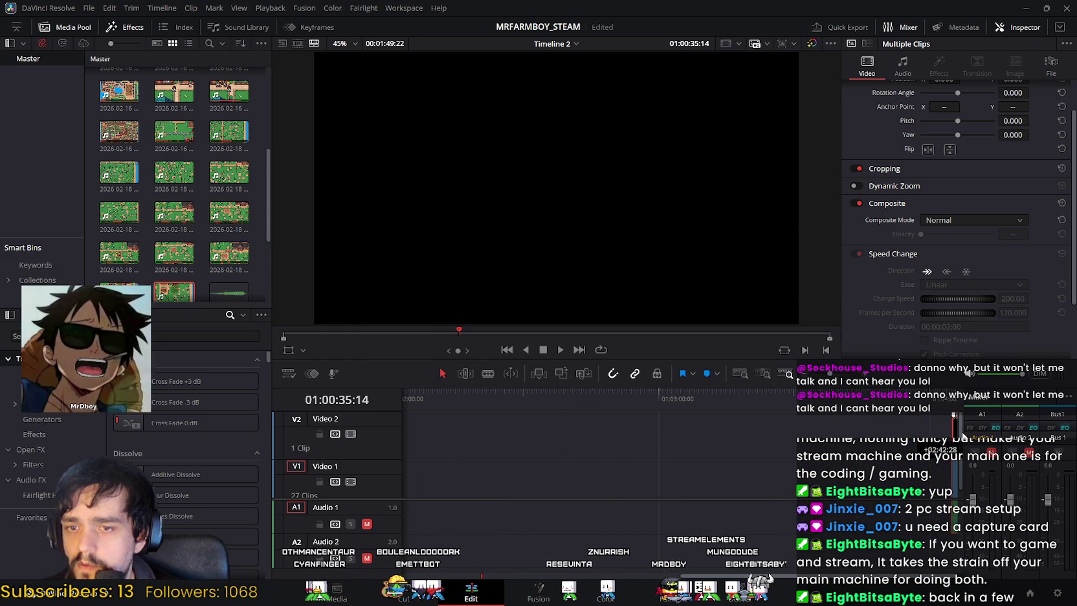
drag(745, 575, 541, 575)
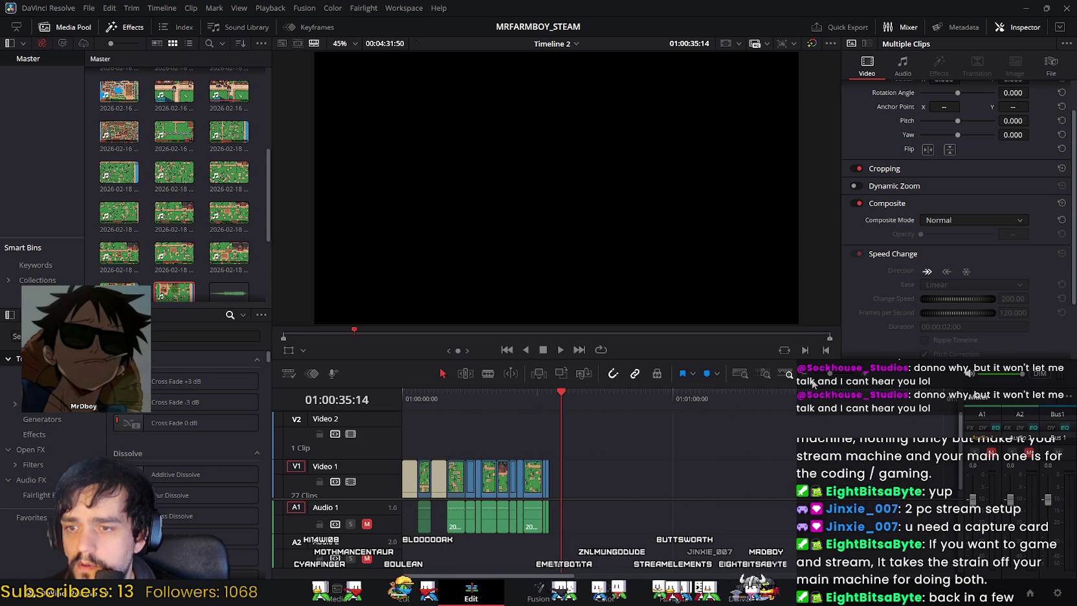
drag(834, 378, 843, 375)
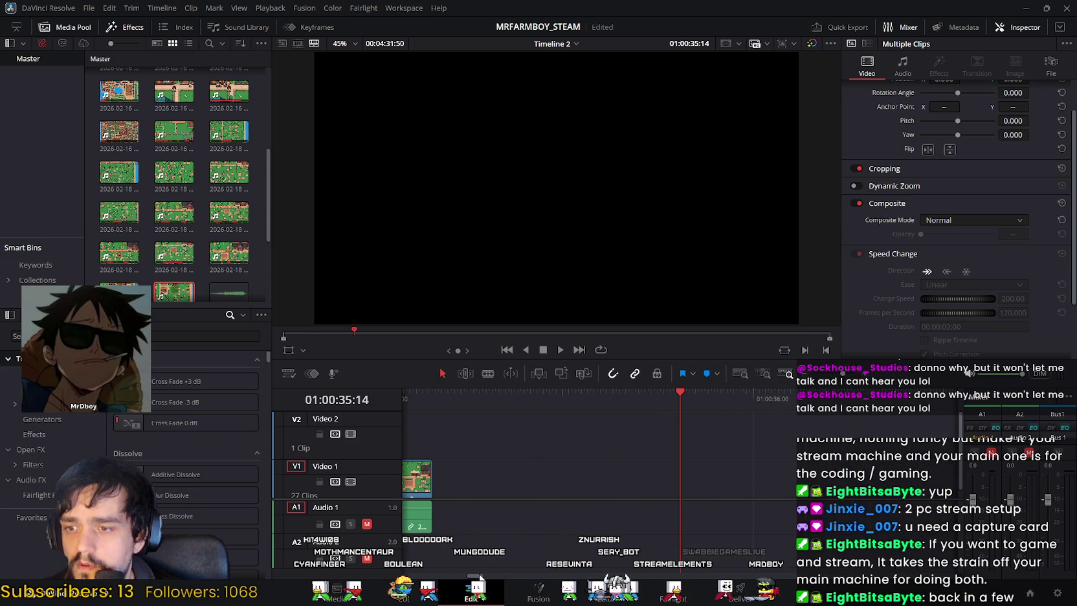
Step: Try the 15-17-56 clip after the first three clips, delete it, and add 15-24-39 instead
scroll(504, 485, down, 3)
scroll(517, 440, down, 3)
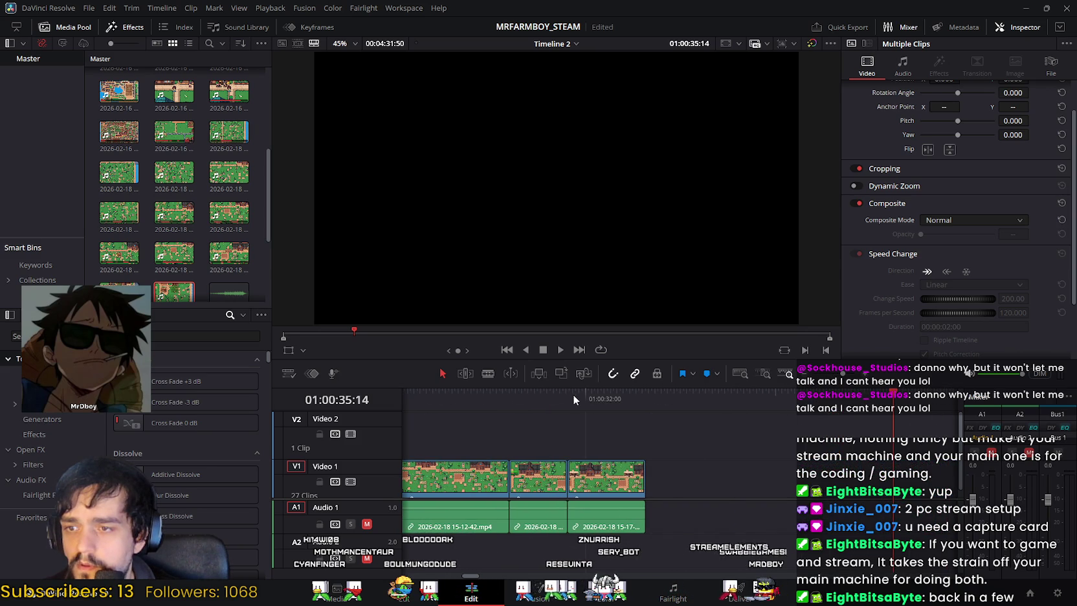
click(587, 393)
drag(631, 396, 647, 396)
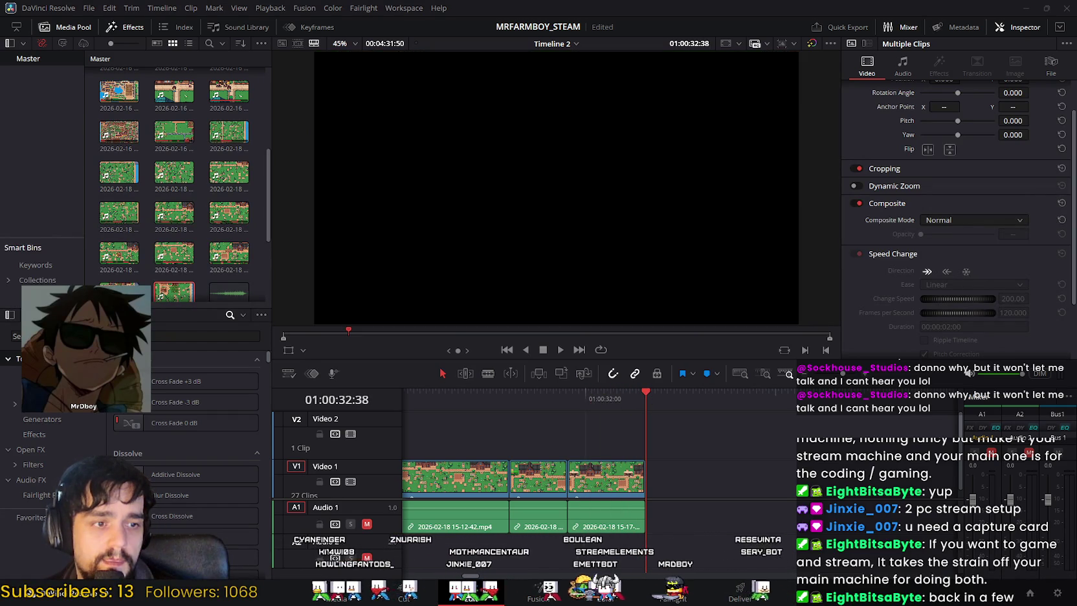
mouse_move(828, 332)
mouse_down()
mouse_move(678, 486)
mouse_move(700, 479)
mouse_up()
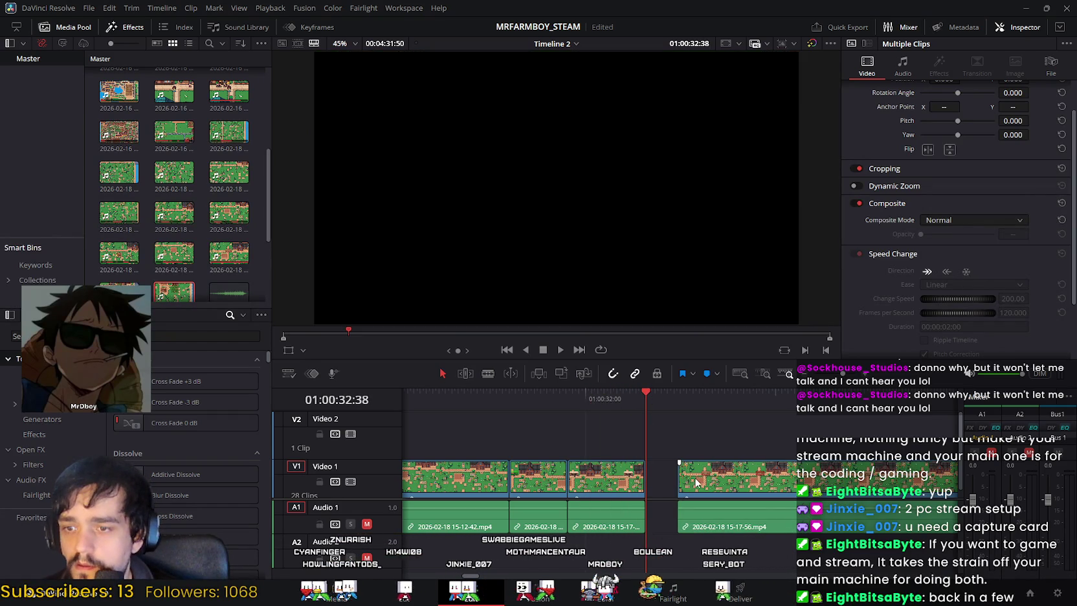
drag(705, 396, 761, 406)
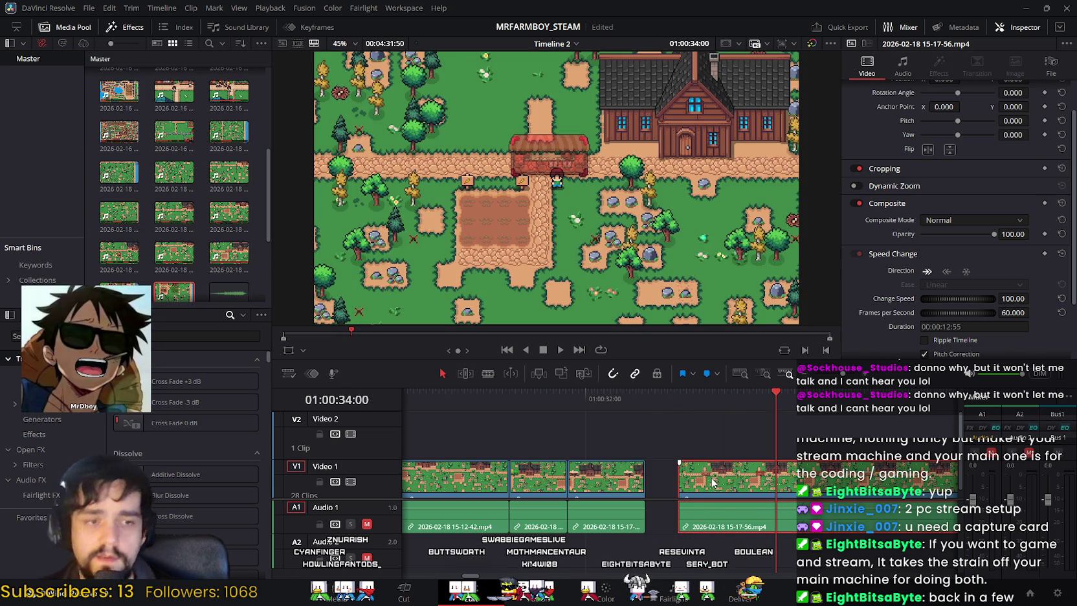
key(Delete)
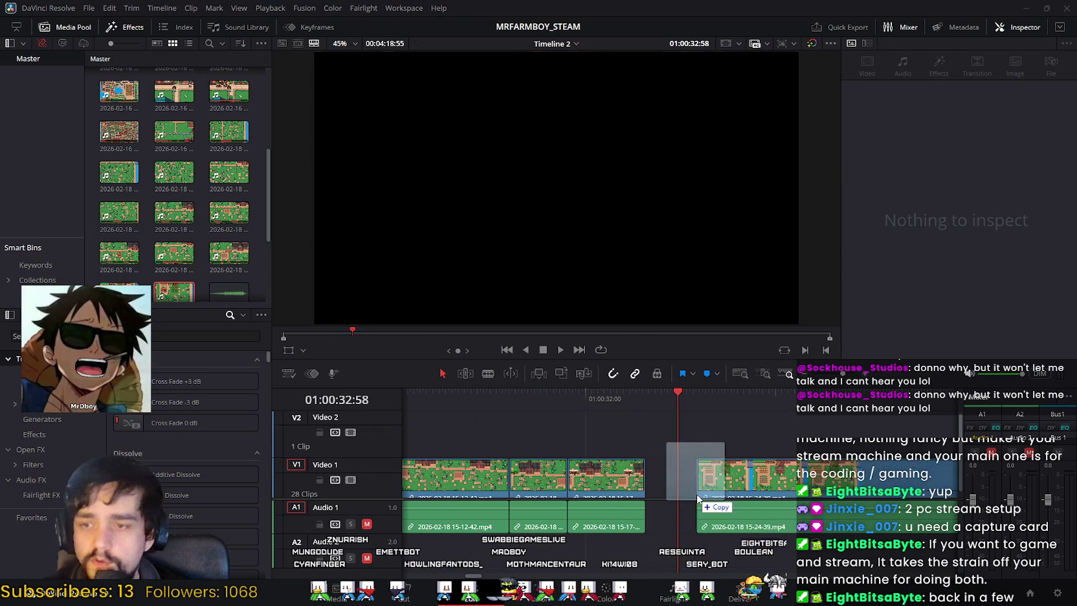
drag(652, 424, 696, 473)
mouse_move(678, 400)
mouse_down()
mouse_move(707, 397)
mouse_move(609, 406)
mouse_move(685, 412)
mouse_up()
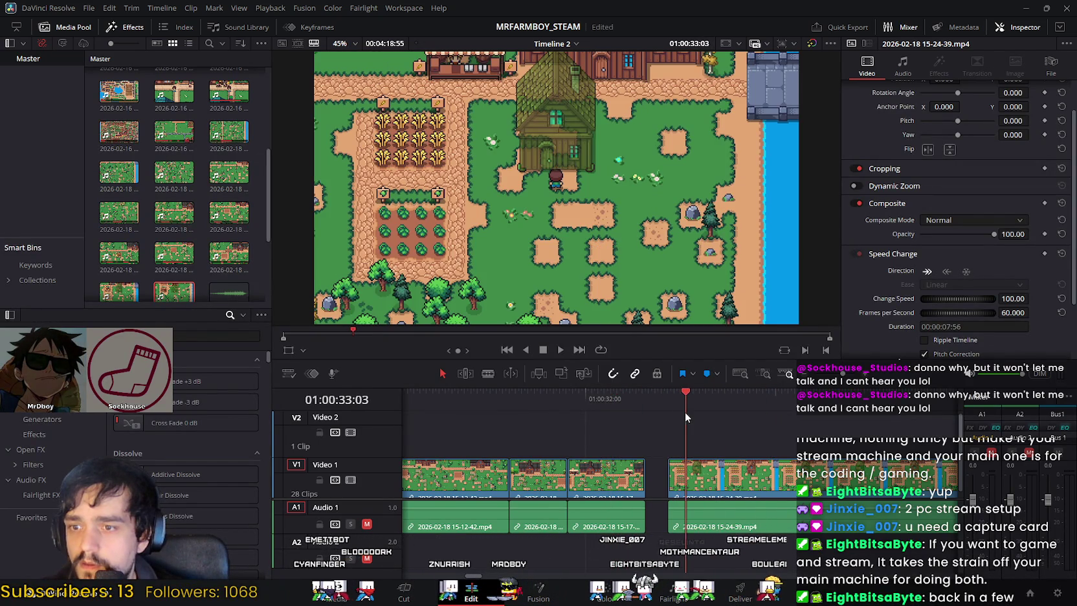
Step: Slide the 15-24-39 clip left against the previous clip and scrub across the new join
drag(728, 478, 702, 478)
drag(686, 414, 622, 405)
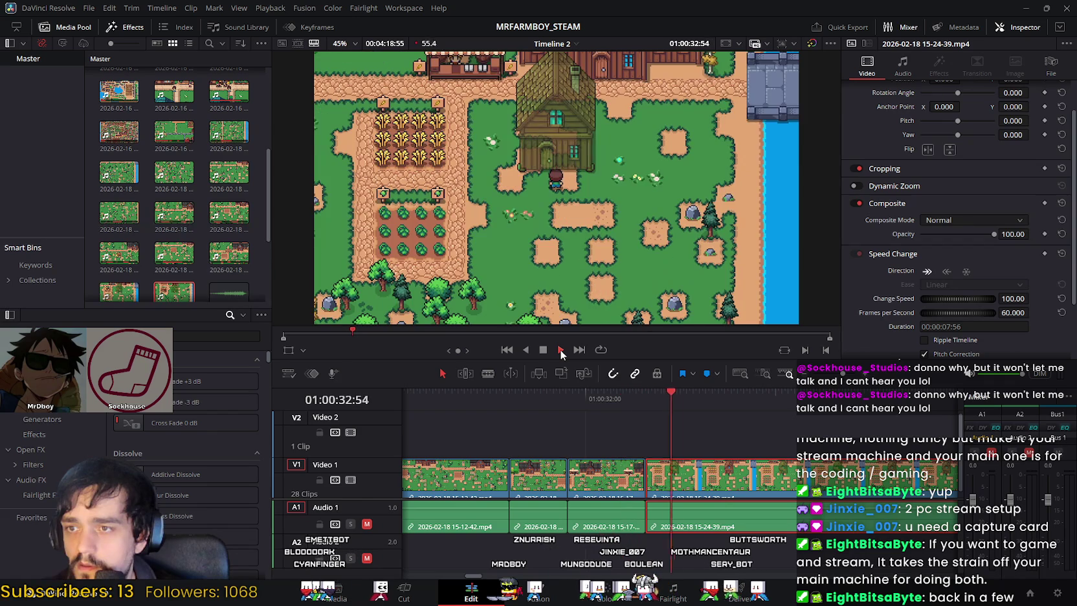
key(space)
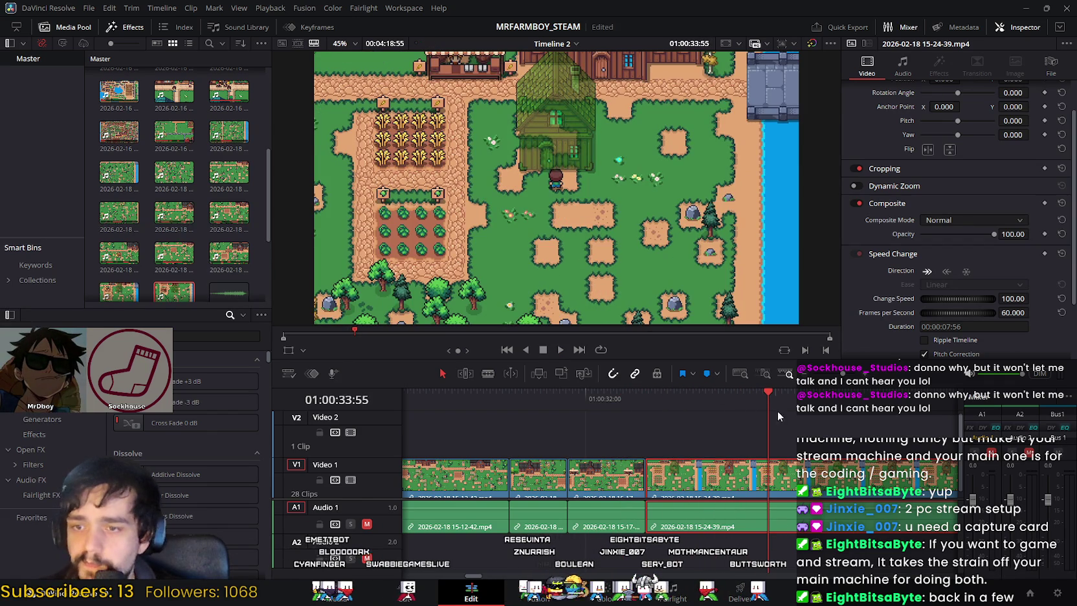
drag(768, 399, 854, 410)
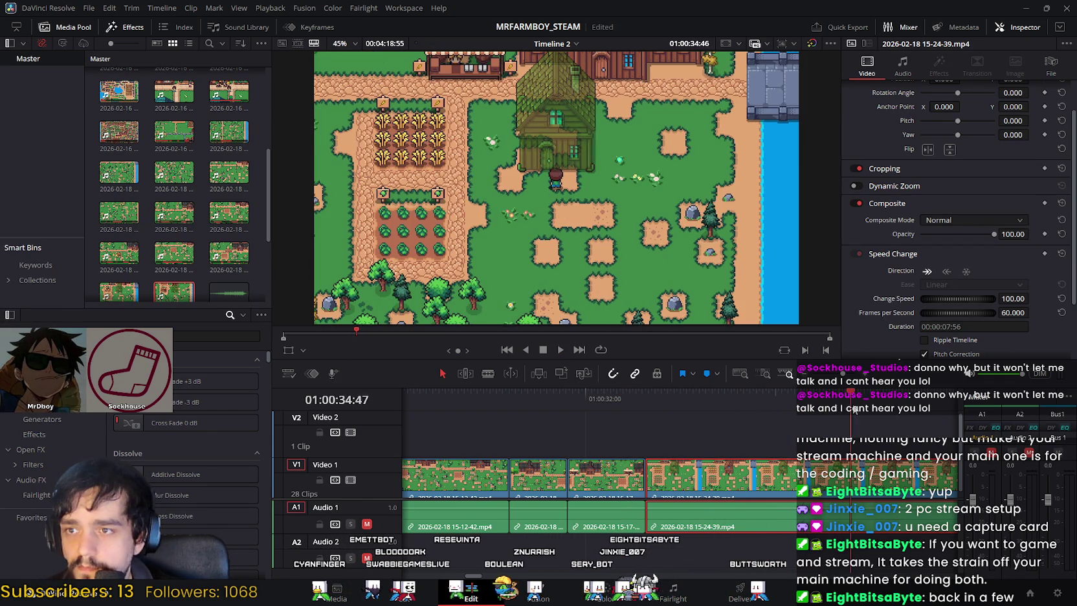
mouse_move(940, 418)
mouse_down()
mouse_move(597, 424)
mouse_move(716, 437)
mouse_move(532, 438)
mouse_move(715, 446)
mouse_move(619, 447)
mouse_up()
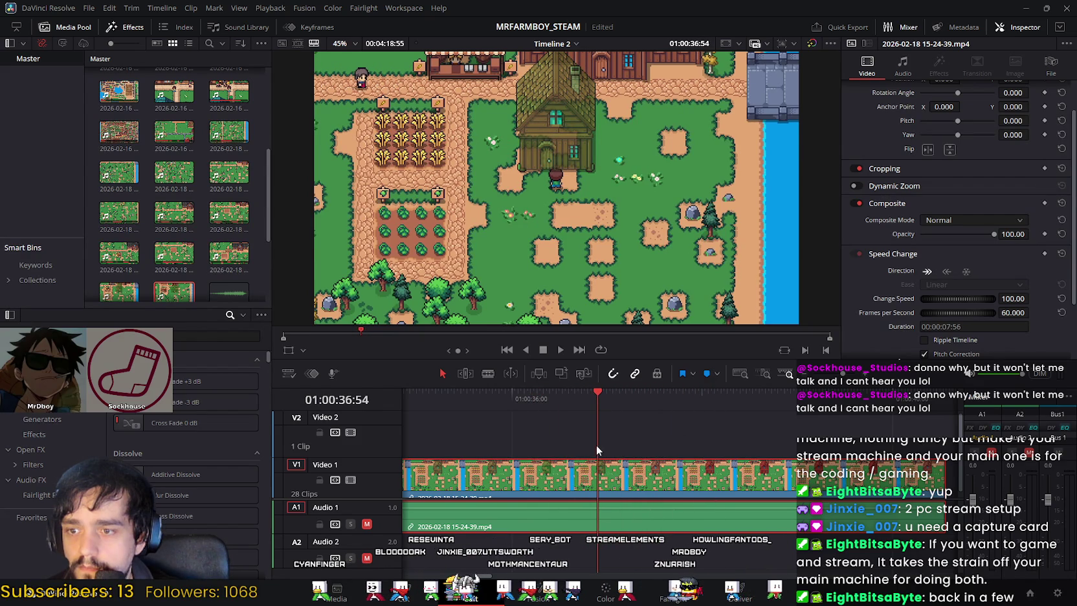
click(403, 590)
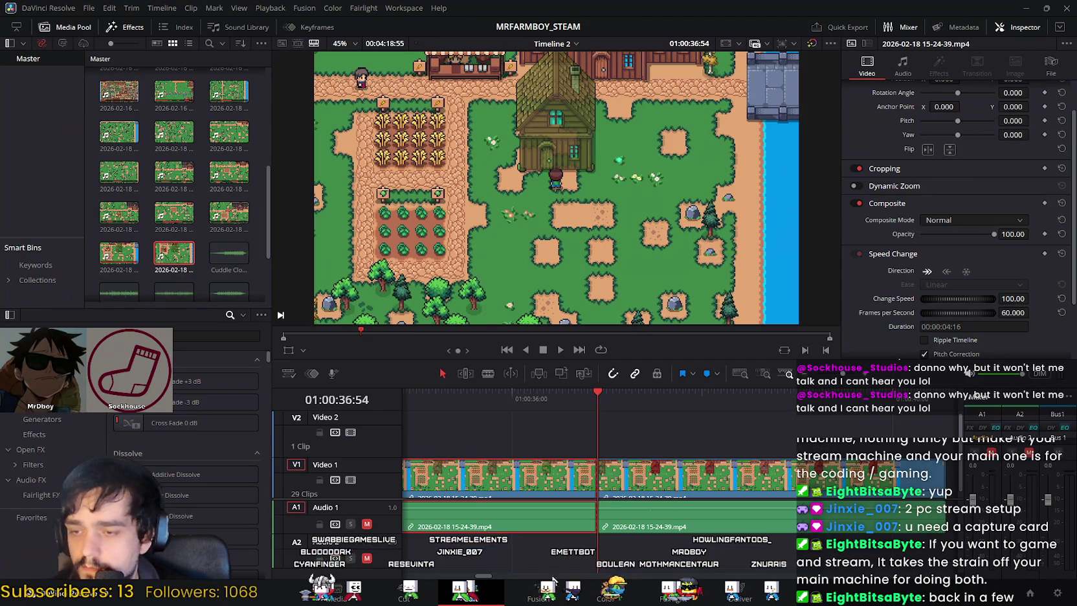
Step: Ripple-delete the first half of the split 15-24-39 clip and check its new start
click(465, 590)
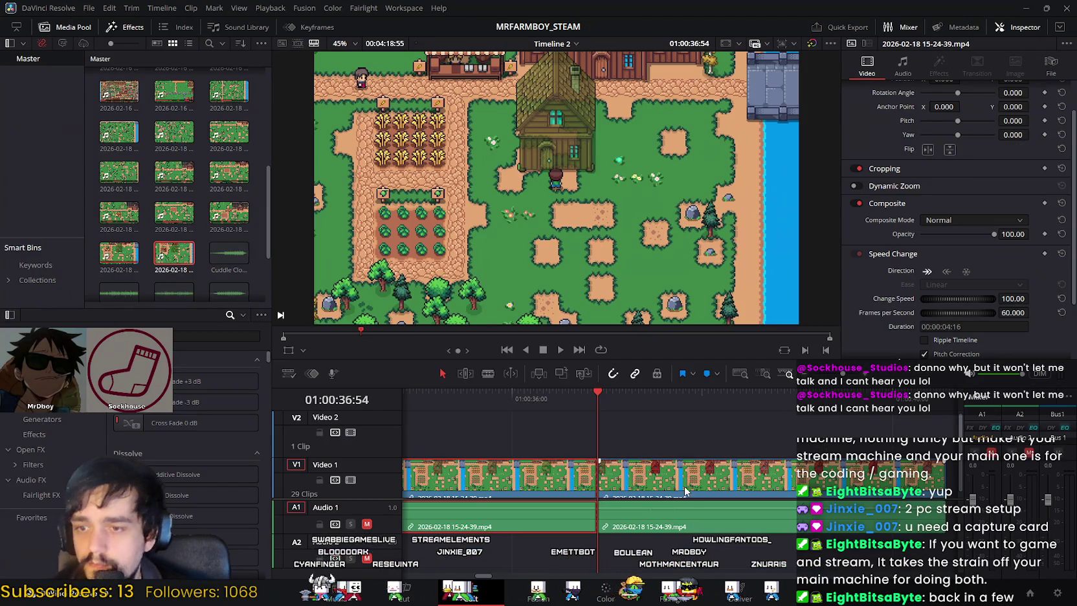
click(567, 473)
key(Delete)
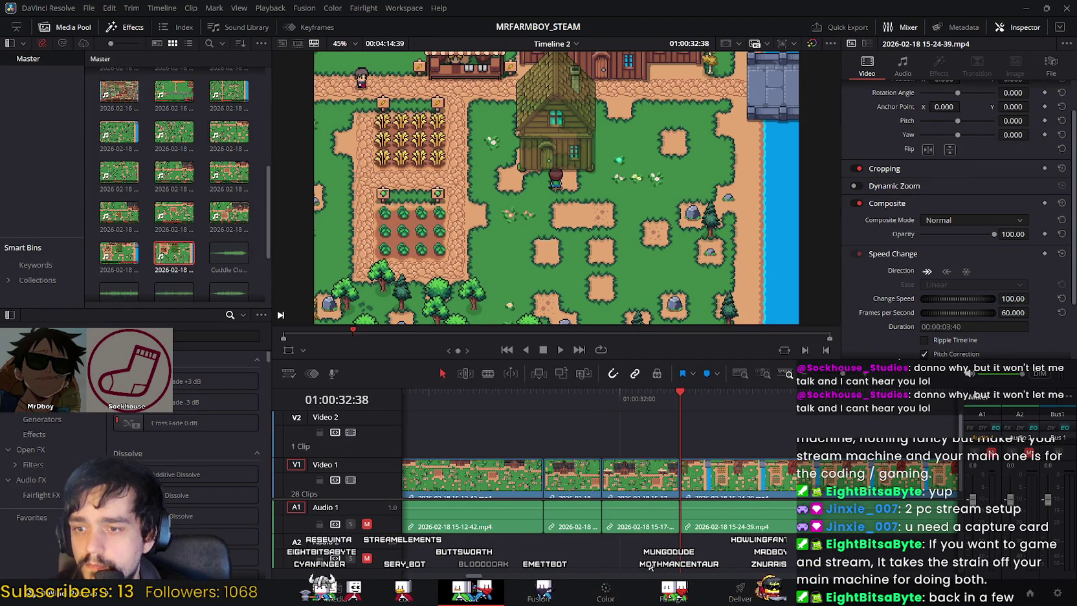
mouse_move(678, 393)
mouse_down()
mouse_move(775, 397)
mouse_move(679, 391)
mouse_move(723, 392)
mouse_move(703, 392)
mouse_up()
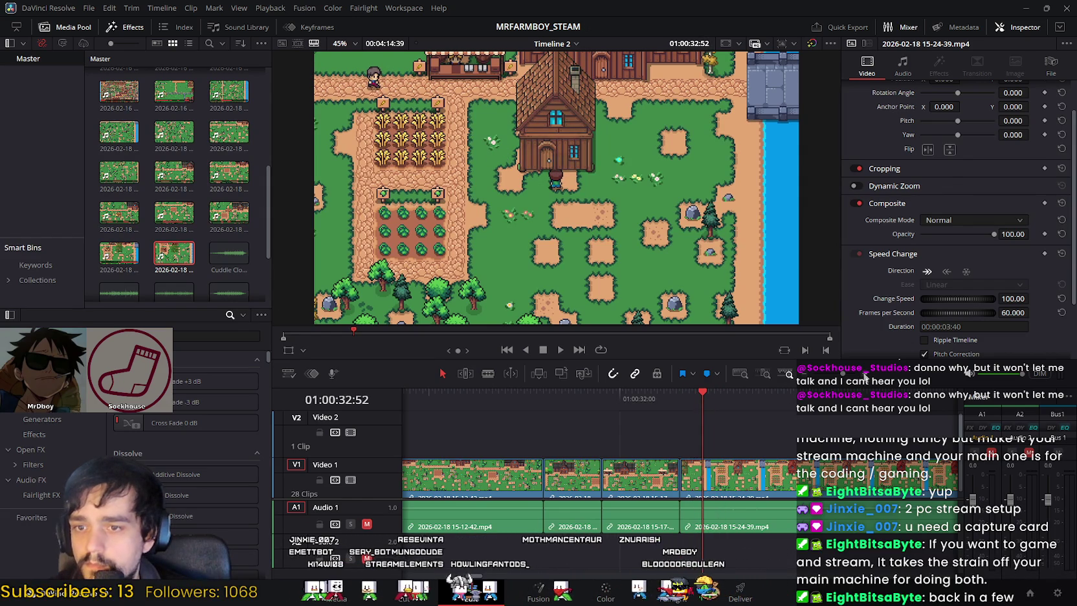
Step: Fine-tune the playhead to the next cut point inside the 15-24-39 clip
scroll(711, 424, up, 3)
scroll(733, 390, up, 2)
scroll(733, 390, up, 1)
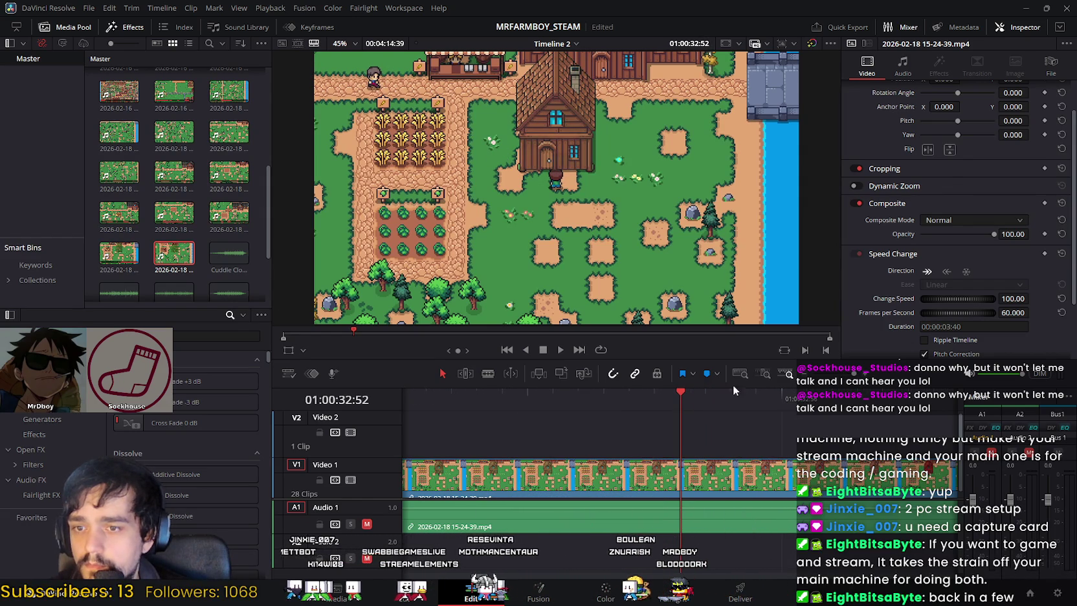
drag(679, 390, 575, 393)
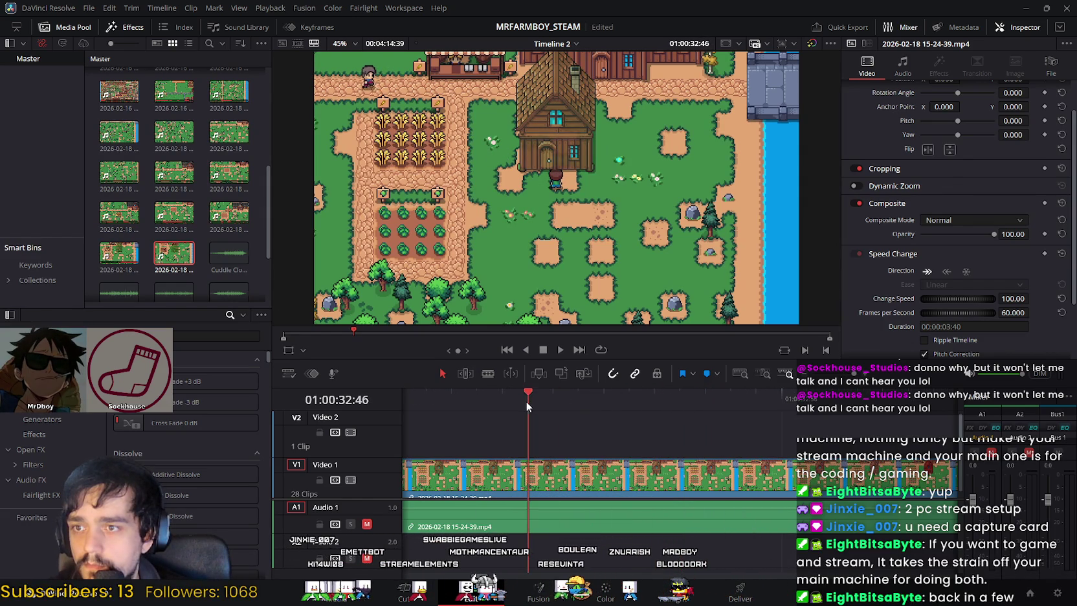
mouse_move(858, 415)
mouse_down()
mouse_move(887, 417)
mouse_move(810, 411)
mouse_up()
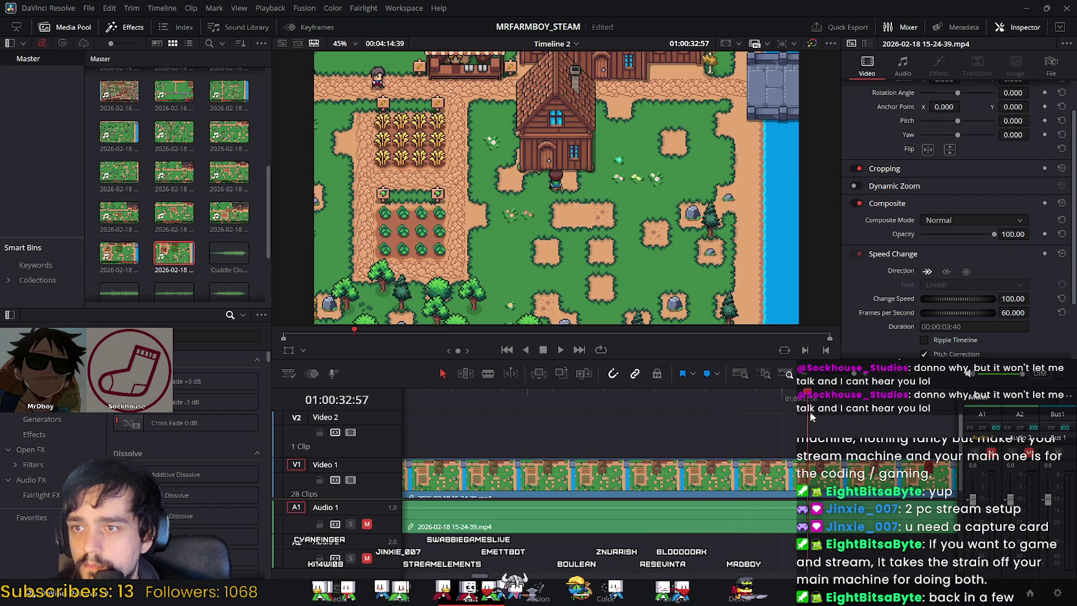
click(416, 587)
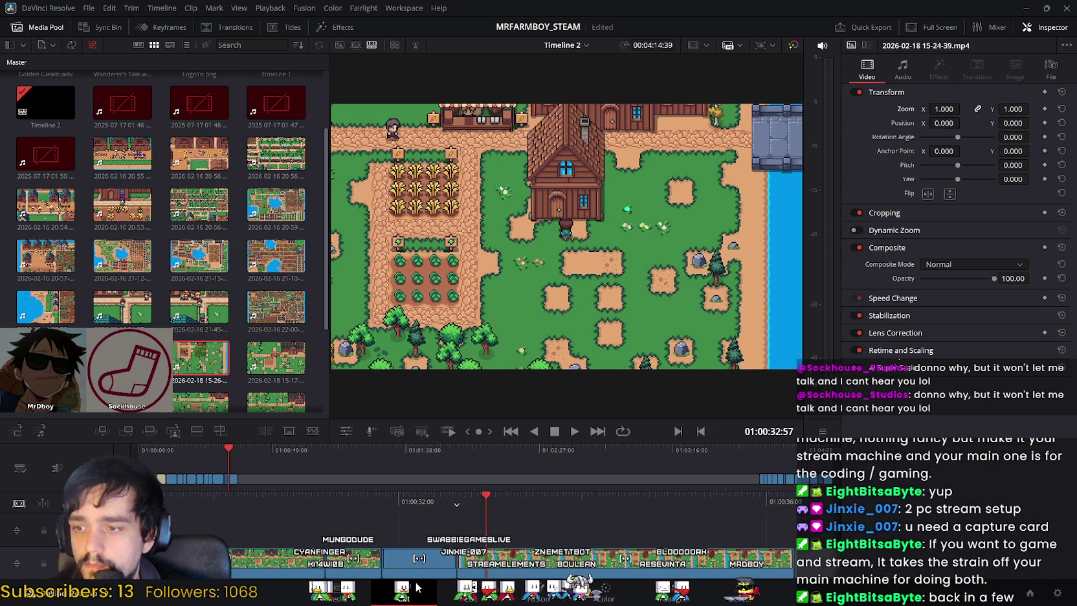
Step: Scrub the new cut in 15-24-39 where the farmhouse turns red and review the rest of the clip
click(480, 596)
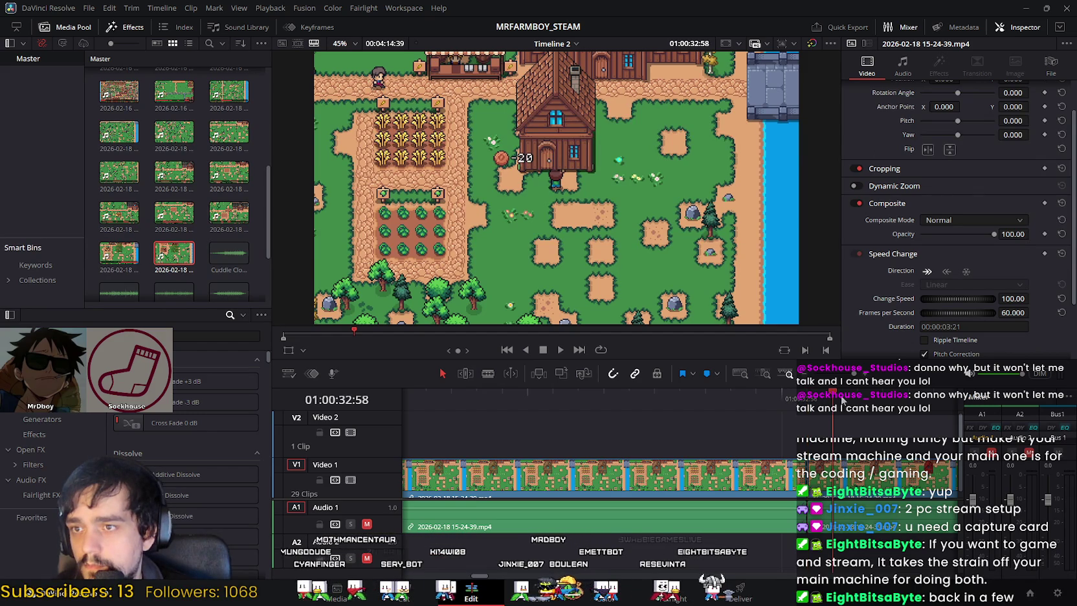
drag(867, 403, 878, 405)
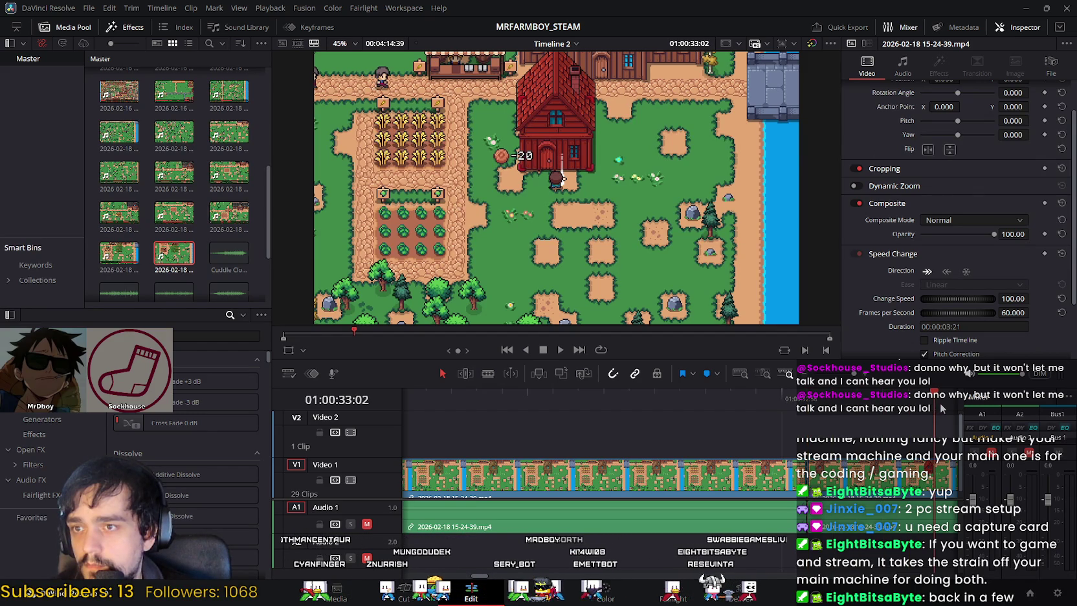
drag(941, 407, 821, 412)
mouse_move(922, 411)
mouse_down()
mouse_move(861, 411)
mouse_move(933, 418)
mouse_up()
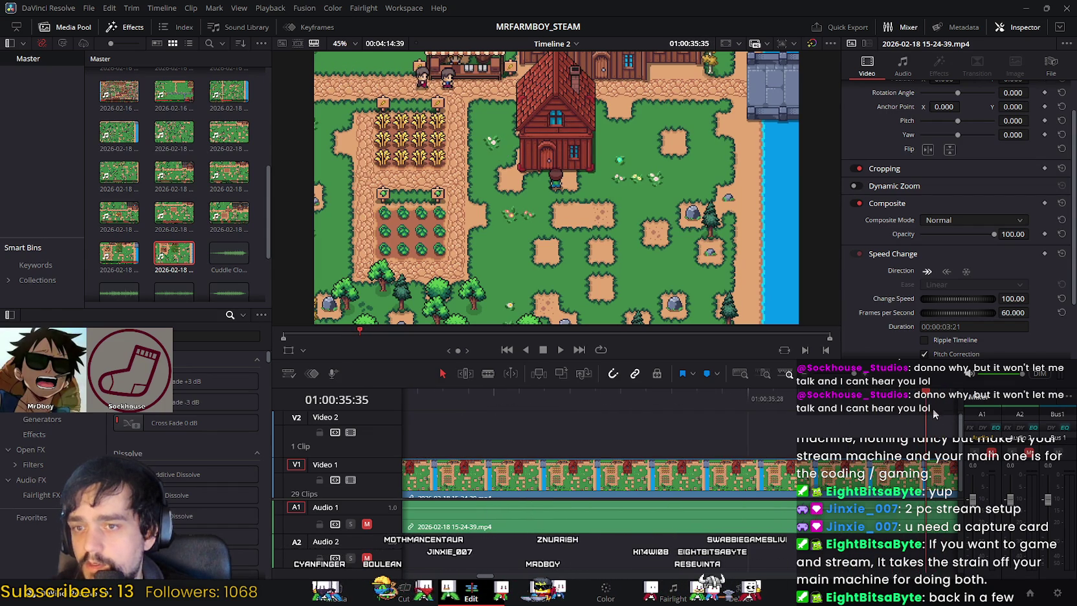
mouse_move(553, 410)
mouse_down()
mouse_move(409, 404)
mouse_move(753, 411)
mouse_move(523, 388)
mouse_move(459, 400)
mouse_move(527, 420)
mouse_move(935, 421)
mouse_up()
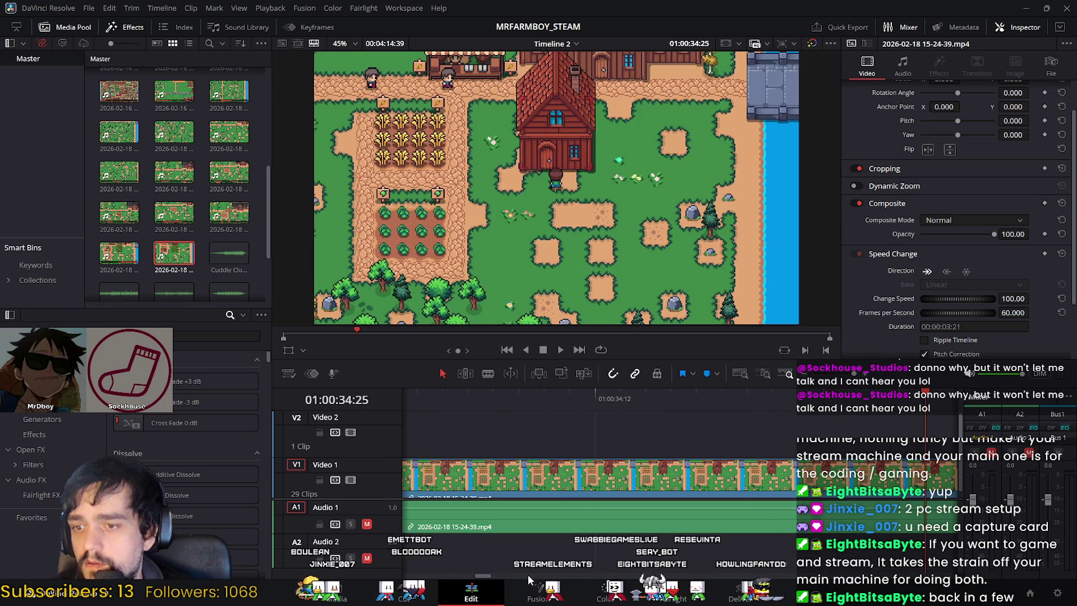
drag(483, 575, 479, 575)
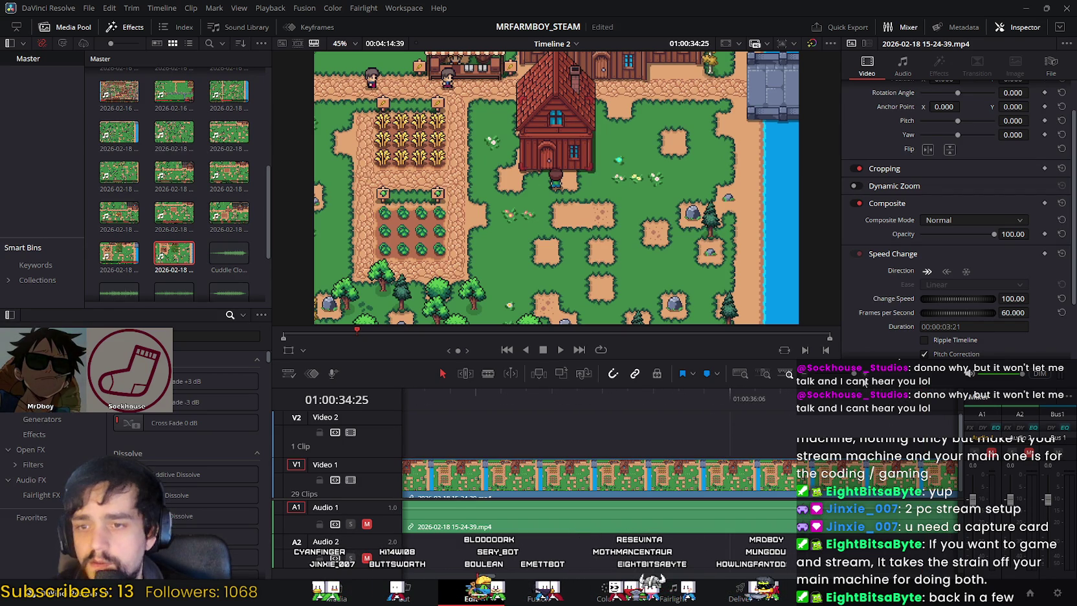
key(ctrl+equal)
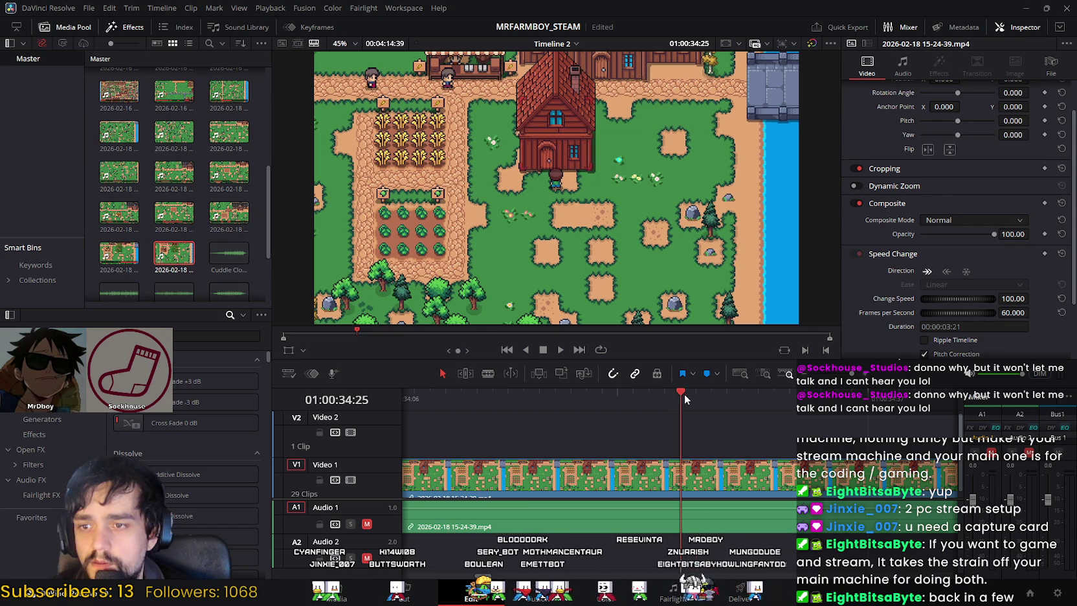
scroll(598, 478, right, 5)
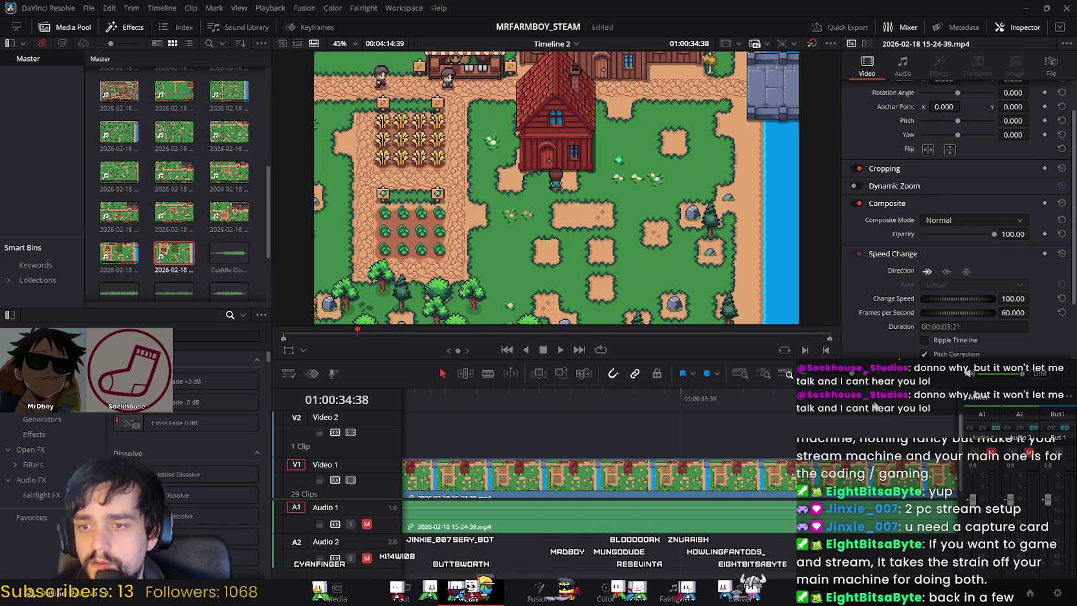
scroll(803, 395, left, 3)
scroll(762, 406, left, 2)
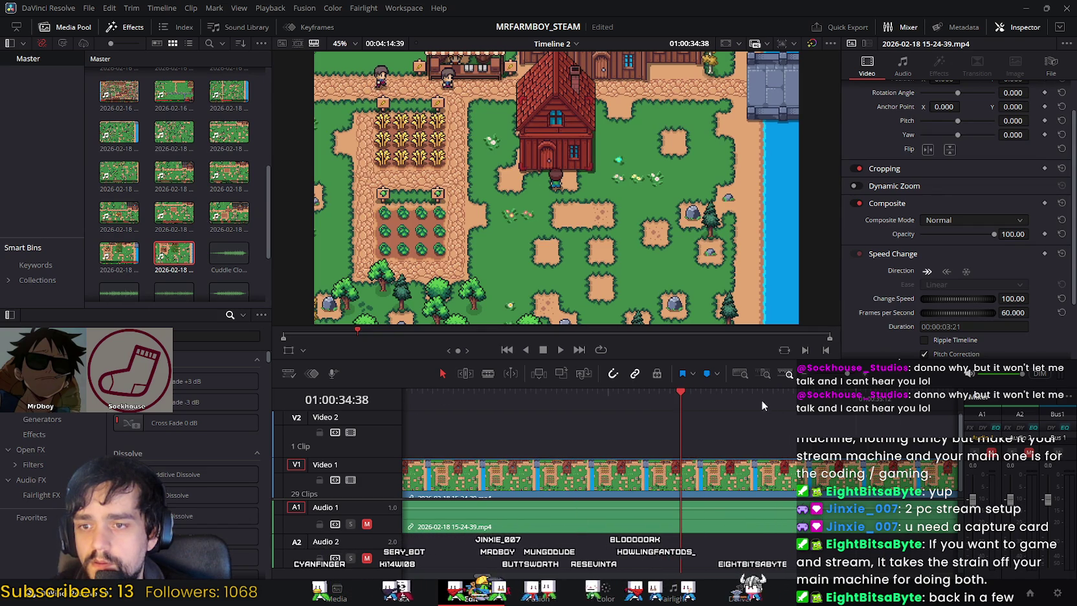
key(ctrl+minus)
drag(678, 391, 727, 394)
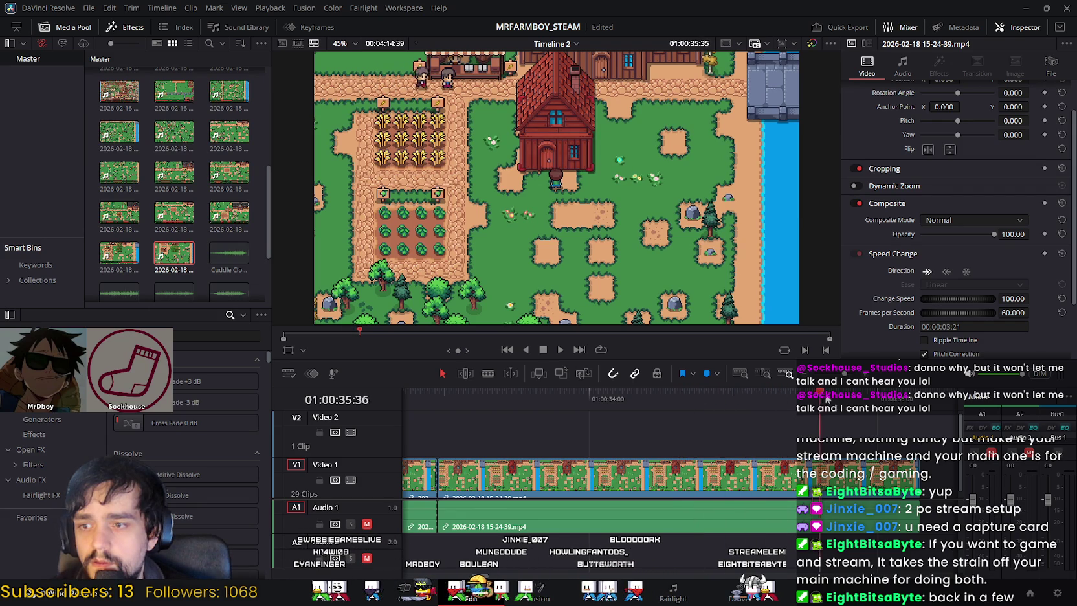
mouse_move(878, 401)
mouse_down()
mouse_move(665, 406)
mouse_move(922, 412)
mouse_up()
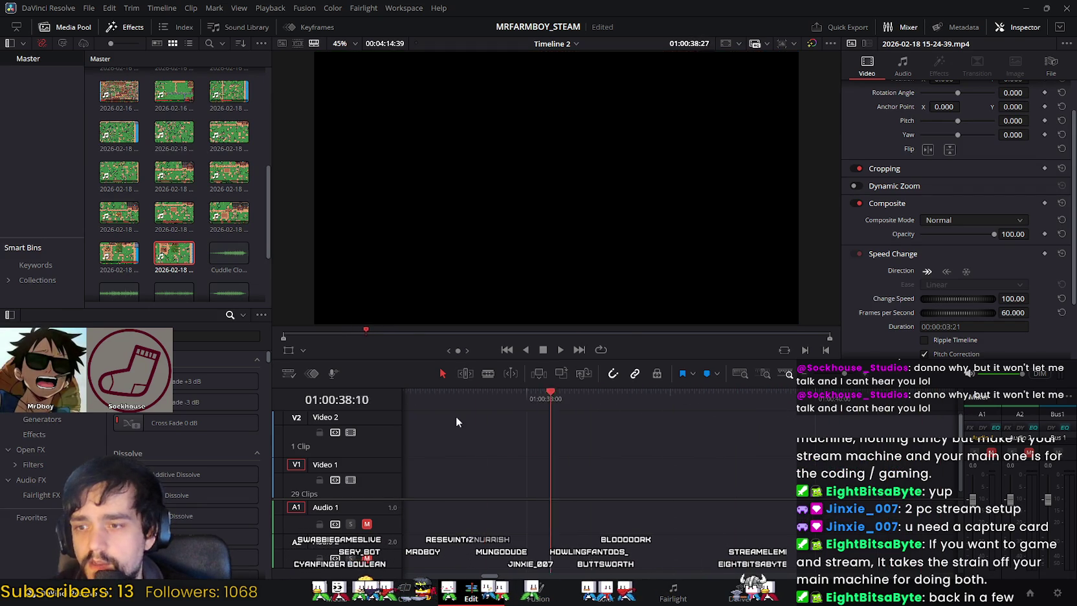
mouse_move(456, 421)
mouse_down()
mouse_move(645, 414)
mouse_move(489, 457)
mouse_move(712, 427)
mouse_move(826, 430)
mouse_move(637, 429)
mouse_up()
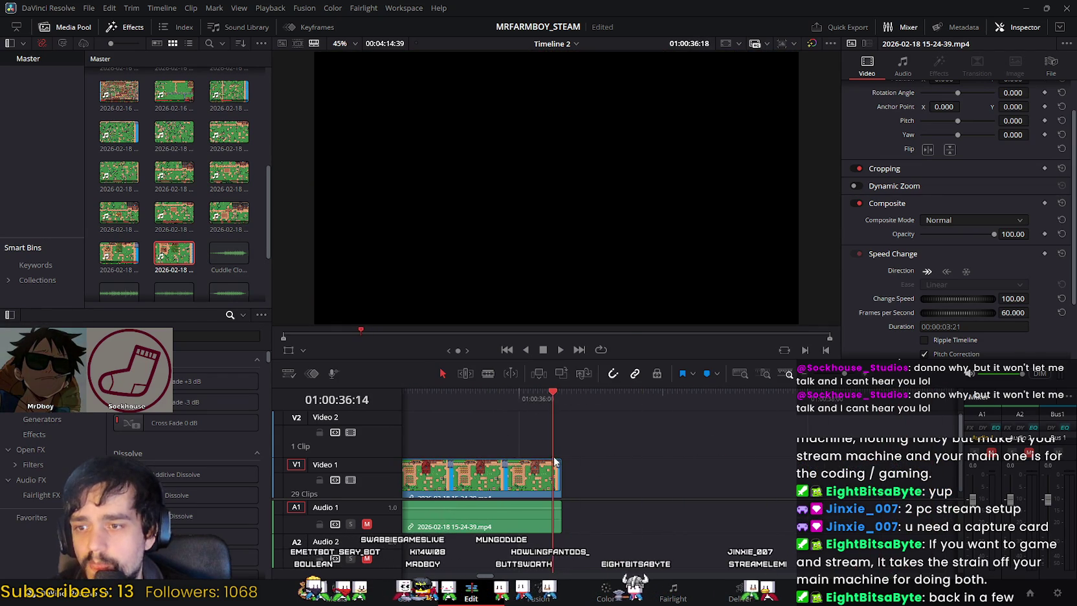
drag(554, 461, 548, 464)
drag(473, 463, 544, 467)
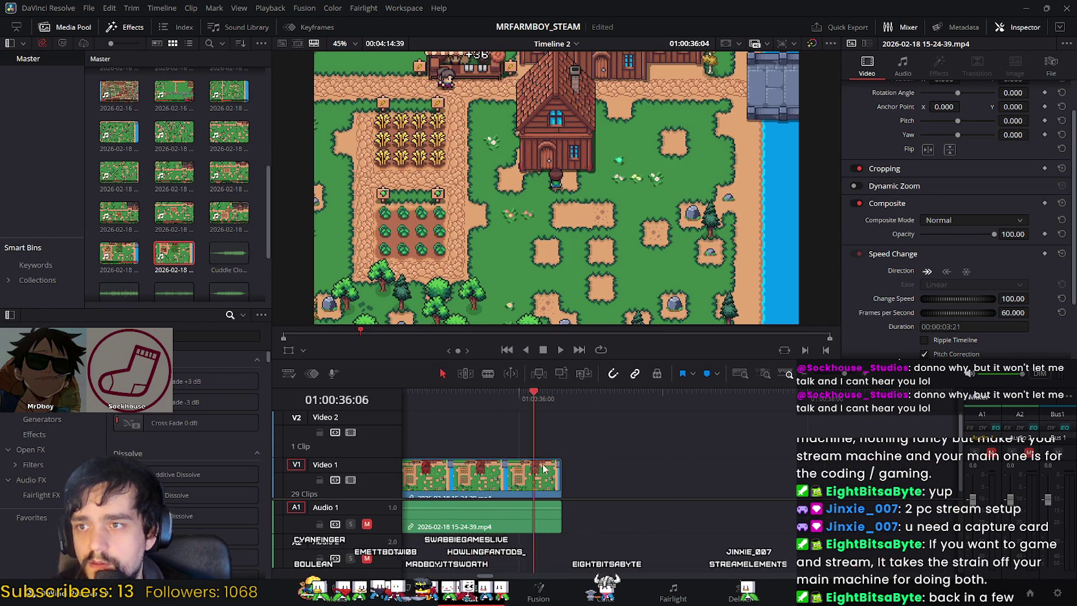
mouse_move(463, 473)
mouse_down()
mouse_move(546, 467)
mouse_move(445, 468)
mouse_up()
scroll(425, 462, up, 2)
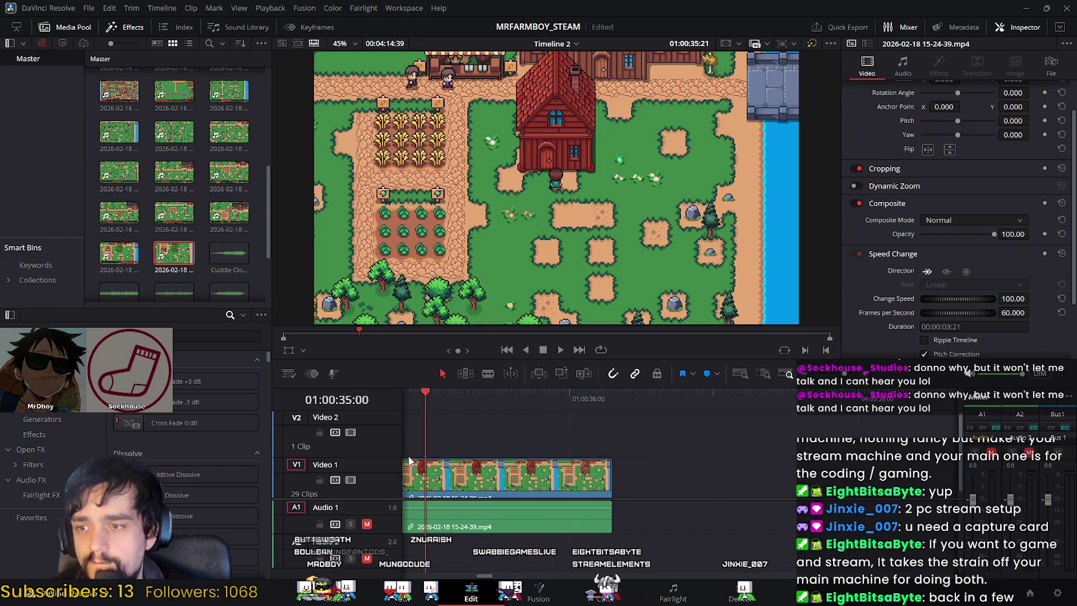
scroll(446, 453, up, 2)
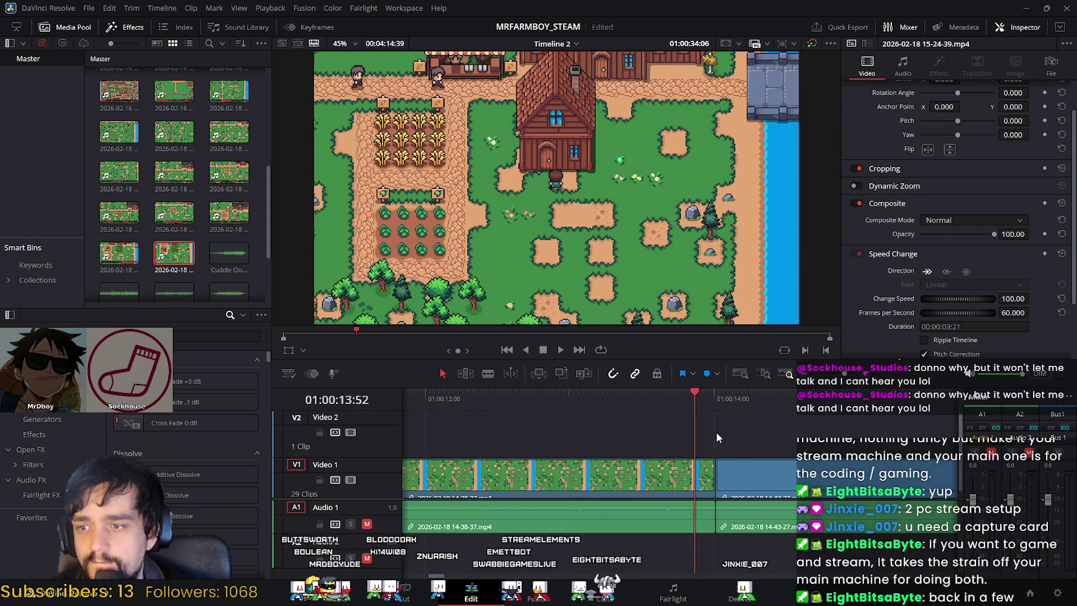
scroll(716, 432, up, 2)
scroll(715, 432, up, 2)
scroll(716, 431, up, 2)
scroll(818, 484, down, 5)
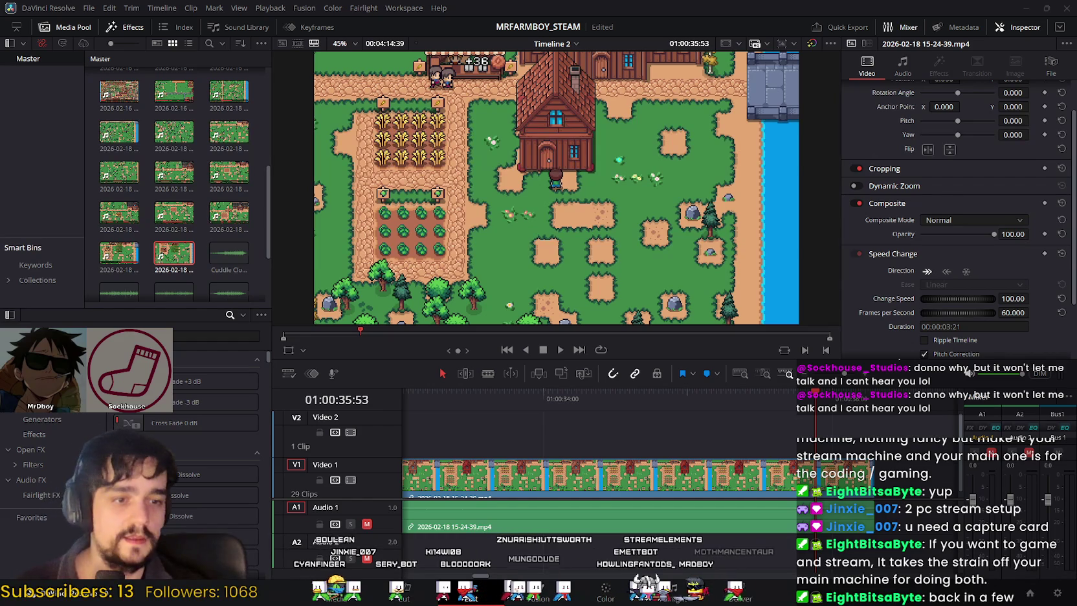
Step: Switch to the Casterlabs Caffeinated chat dashboard with Alt+Tab
key(alt+Tab)
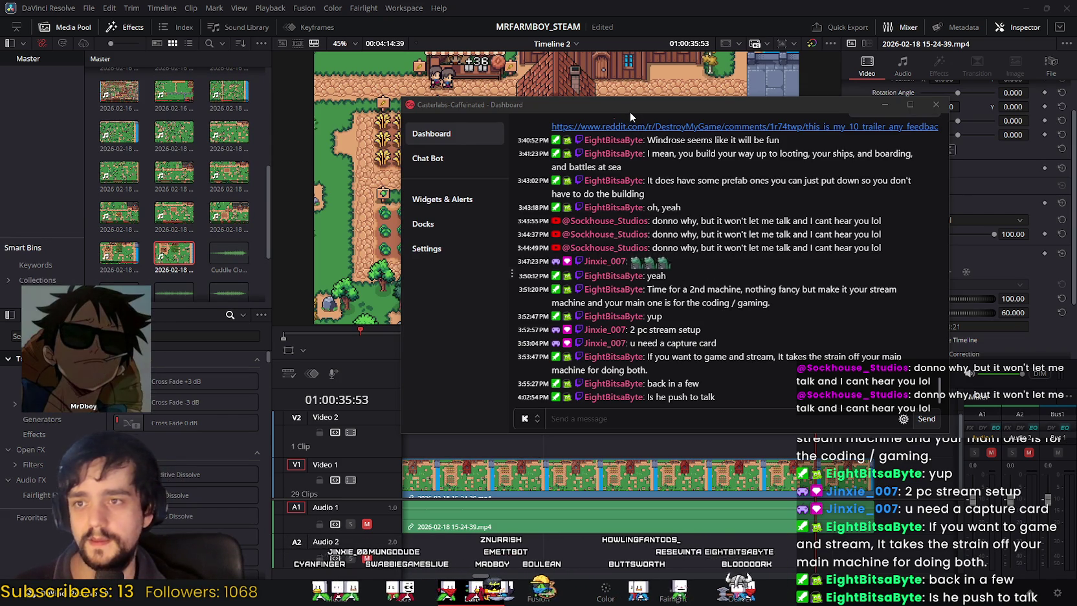
Step: Leave the chat dashboard with Alt+Tab to get back to DaVinci Resolve
key(alt+Tab)
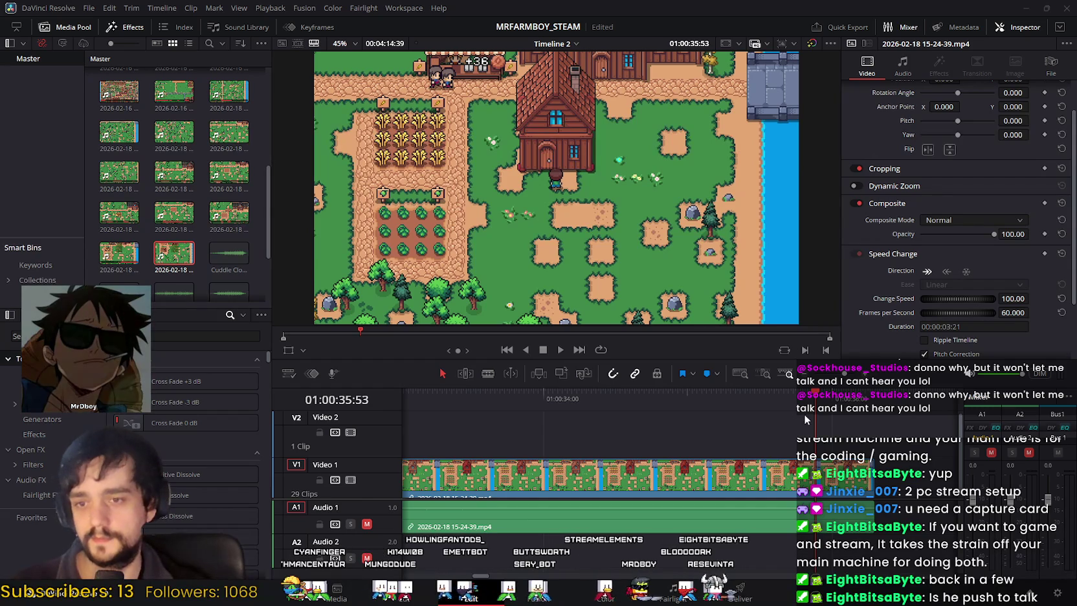
Step: Delete the farm clip at the end of Timeline 2
mouse_move(791, 392)
mouse_down()
mouse_move(451, 408)
mouse_move(628, 414)
mouse_up()
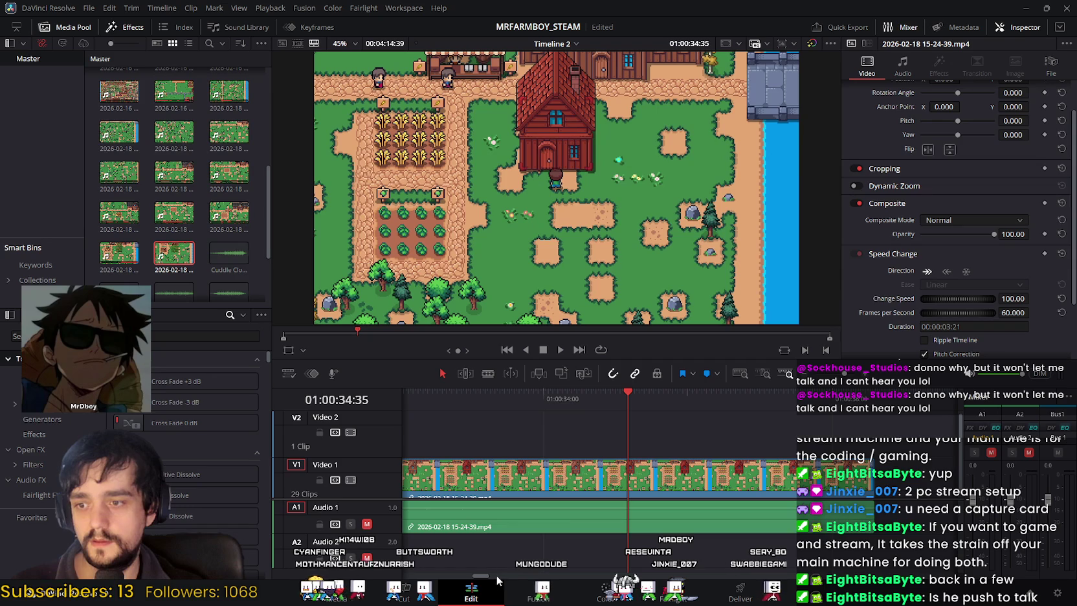
drag(486, 580, 485, 581)
mouse_move(751, 400)
mouse_down()
mouse_move(515, 414)
mouse_move(530, 414)
mouse_up()
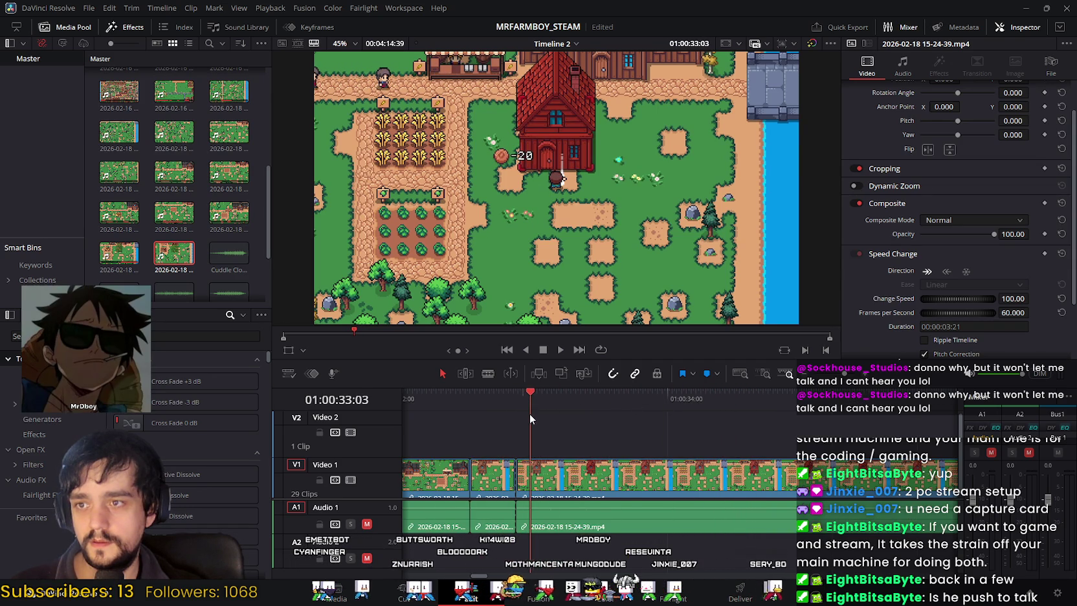
key(Delete)
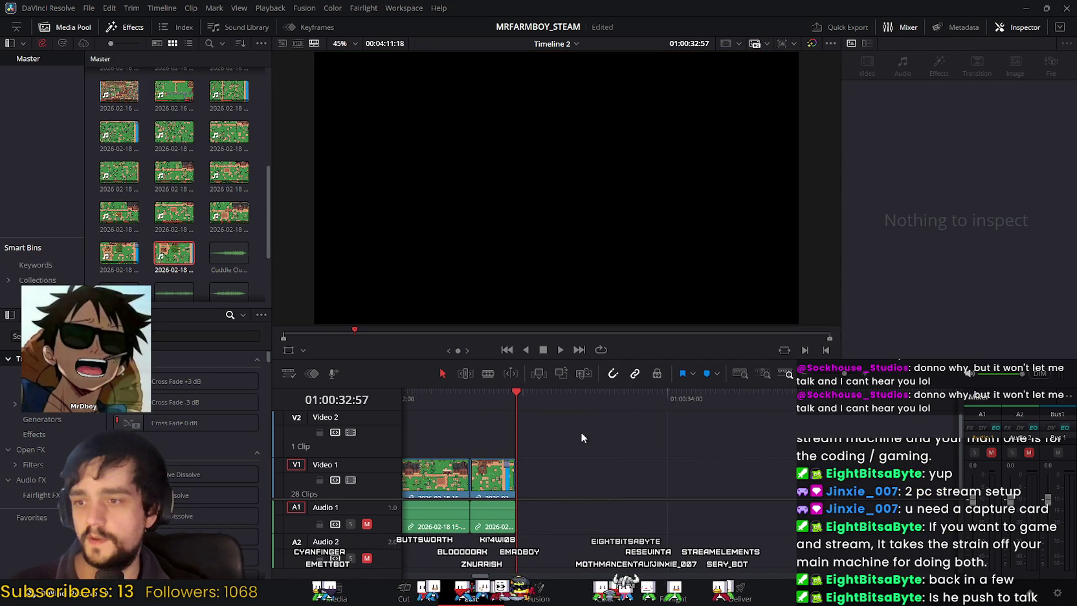
Step: Play back the end of the edit from around 01:00:32:43
drag(499, 404, 429, 400)
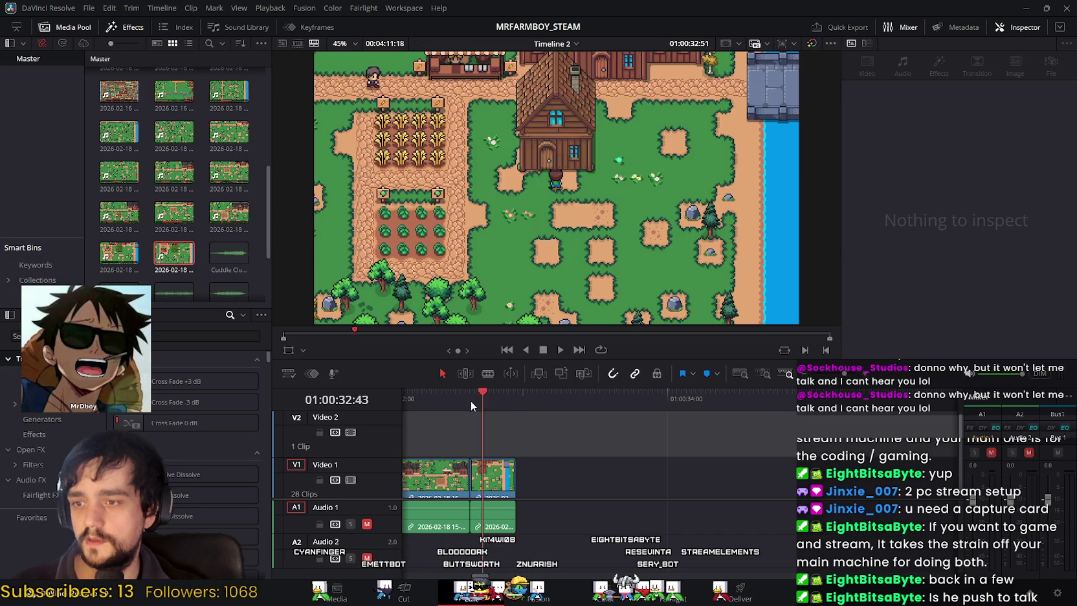
click(559, 349)
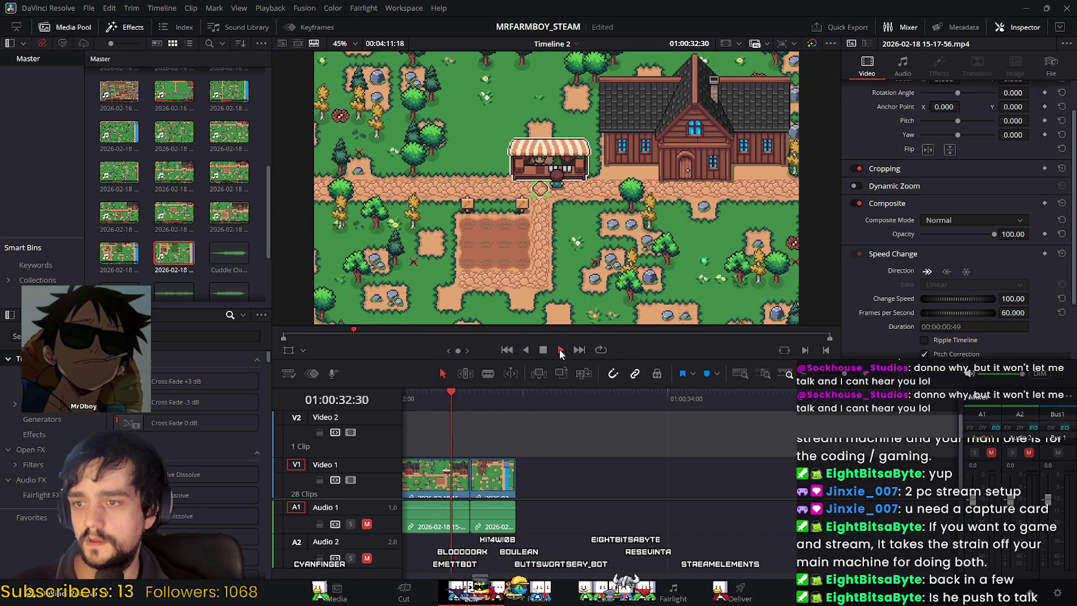
drag(599, 392, 460, 387)
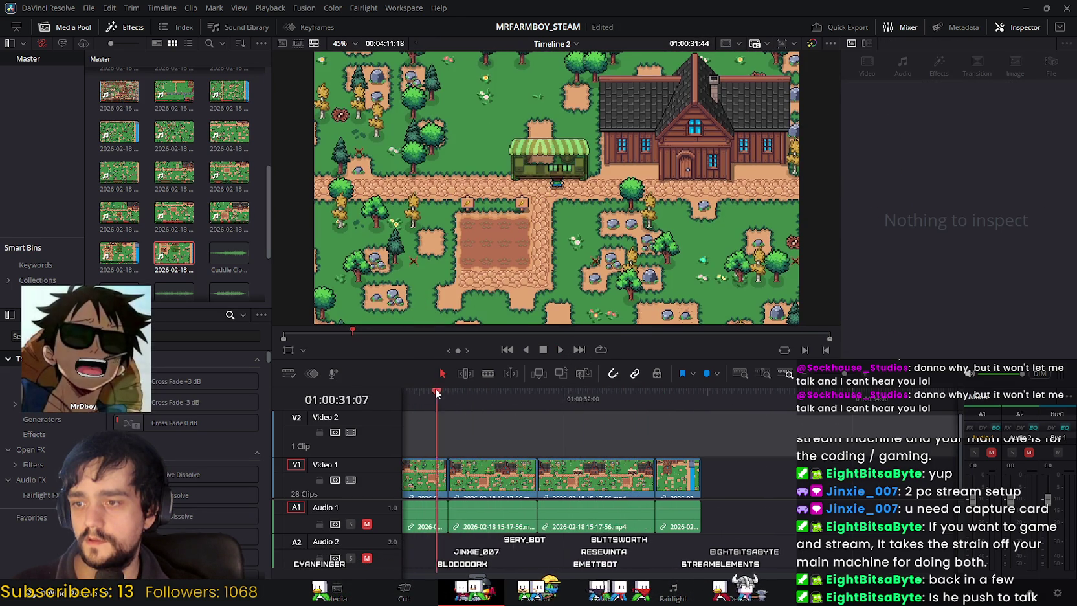
click(562, 350)
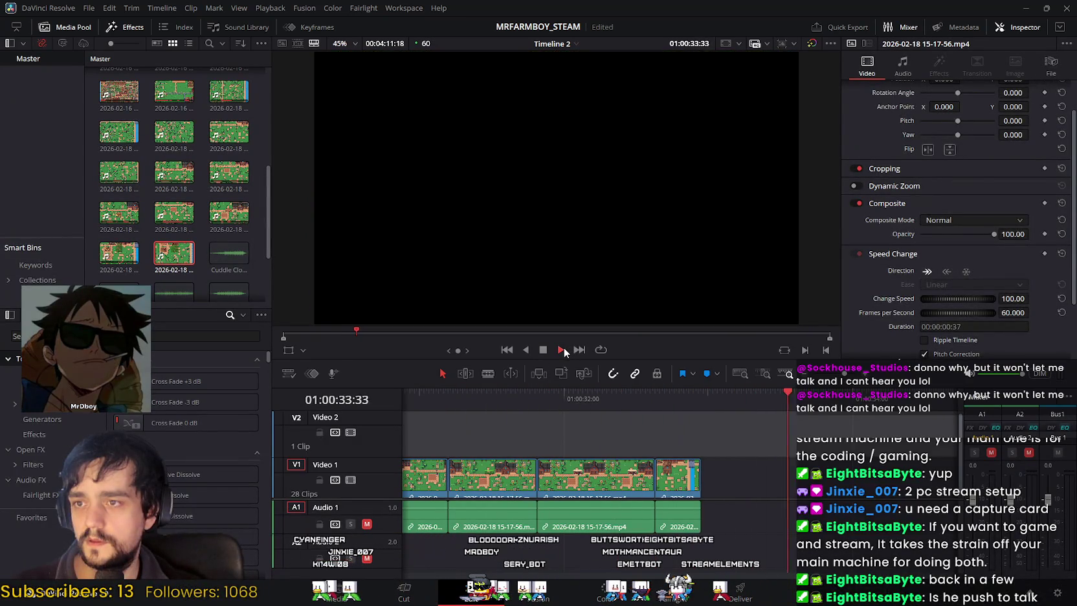
drag(639, 395, 669, 398)
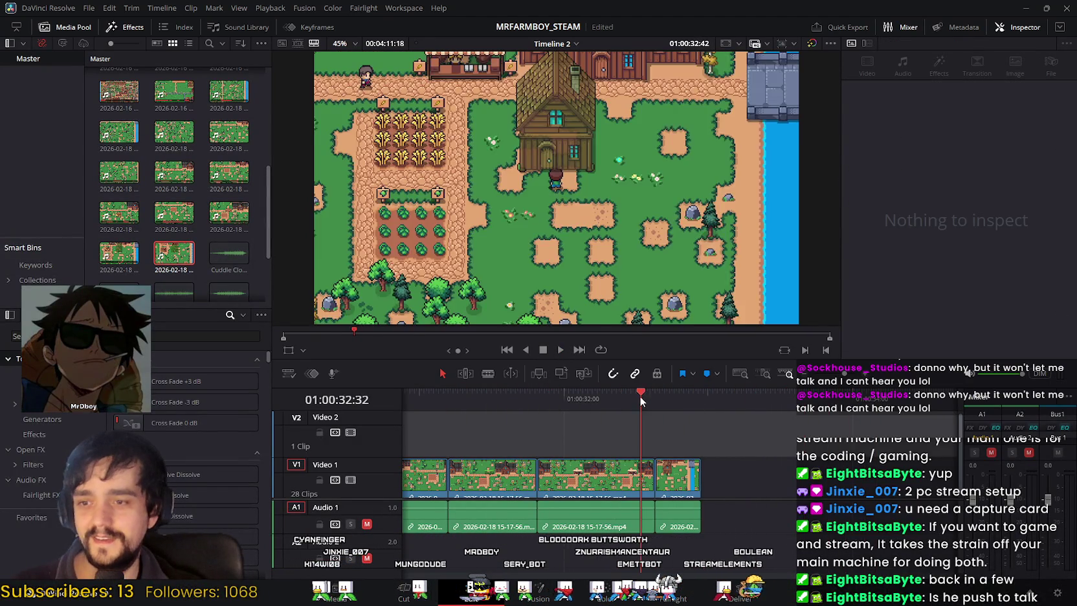
Step: Append 15-24-39.mp4 to the timeline end with F12, review the join, and select the clip
key(F12)
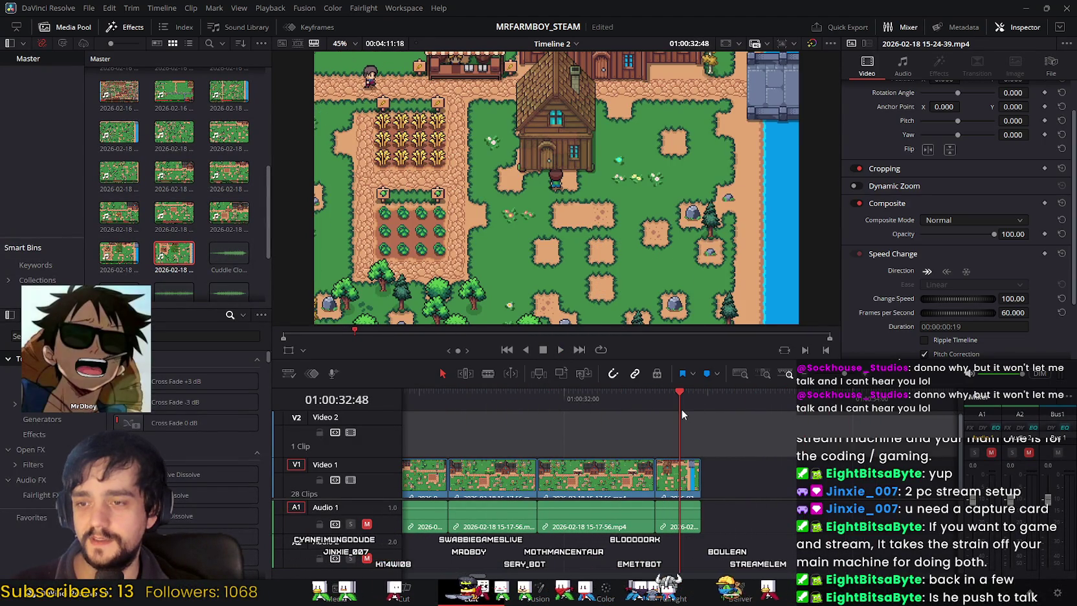
drag(710, 393, 595, 393)
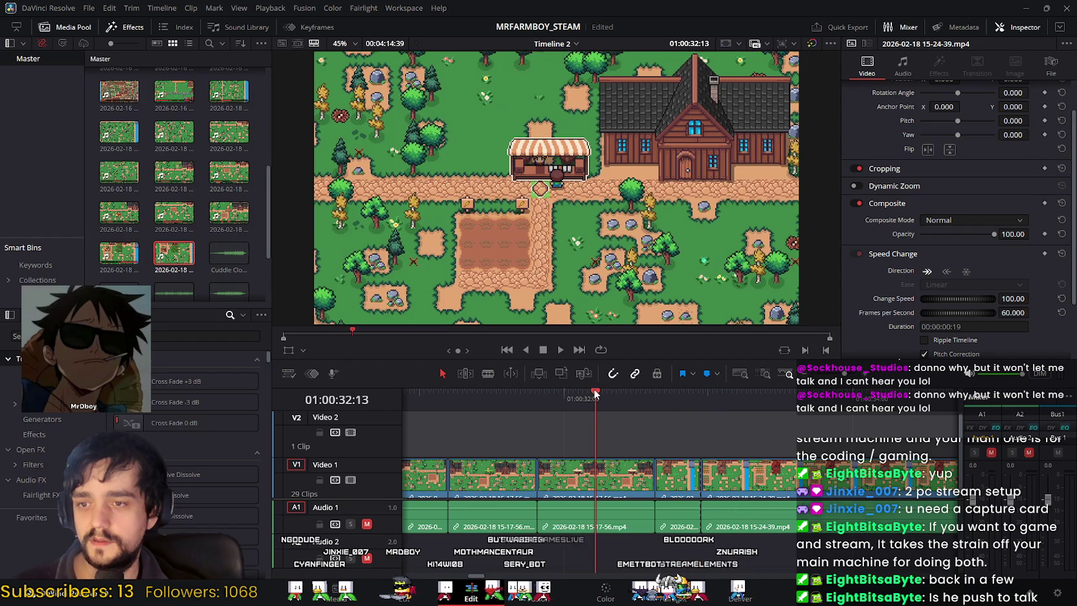
click(559, 349)
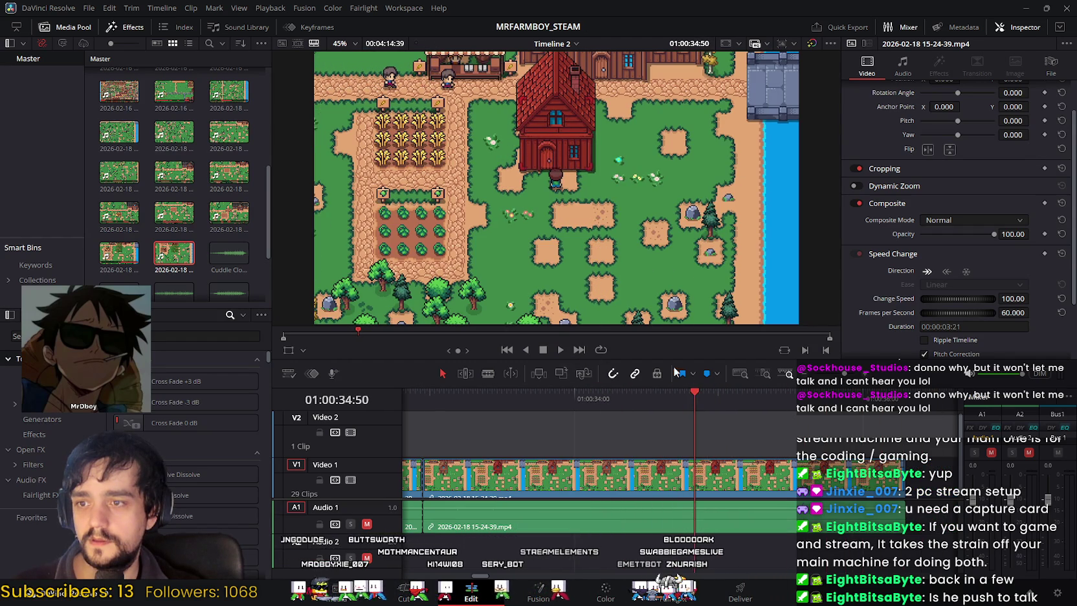
mouse_move(695, 402)
mouse_down()
mouse_move(425, 411)
mouse_move(592, 416)
mouse_up()
click(619, 479)
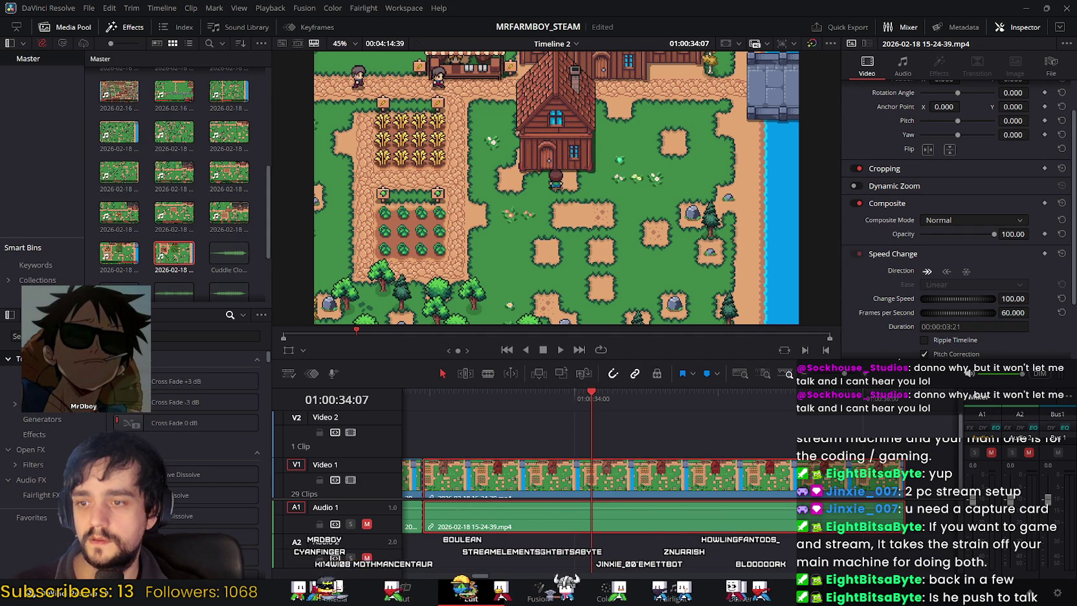
click(404, 590)
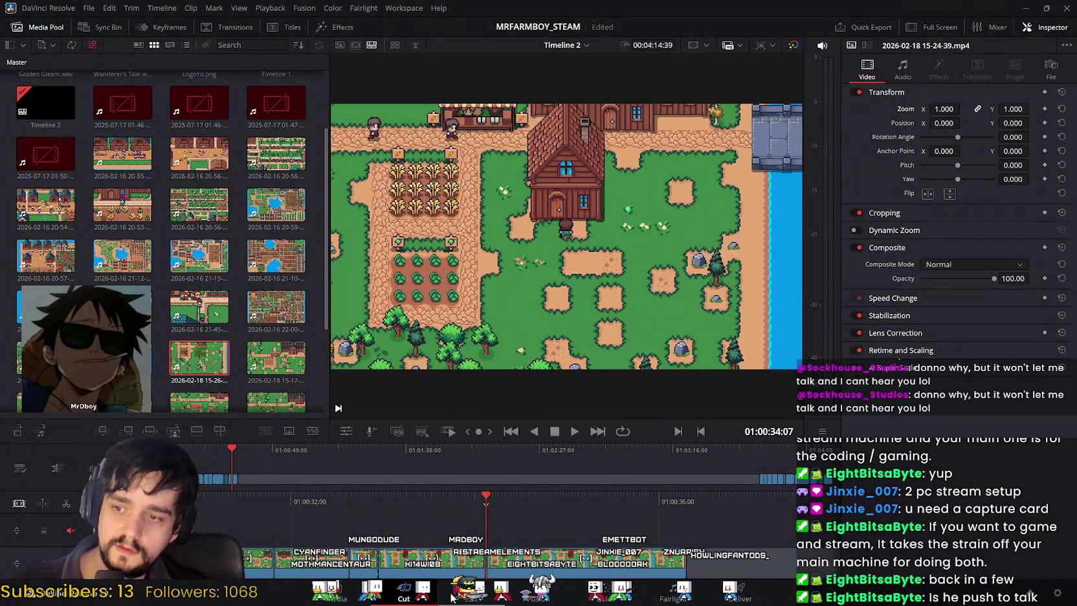
Step: Delete the tail section of the final 15-24-39 clip after the split
click(452, 595)
click(720, 489)
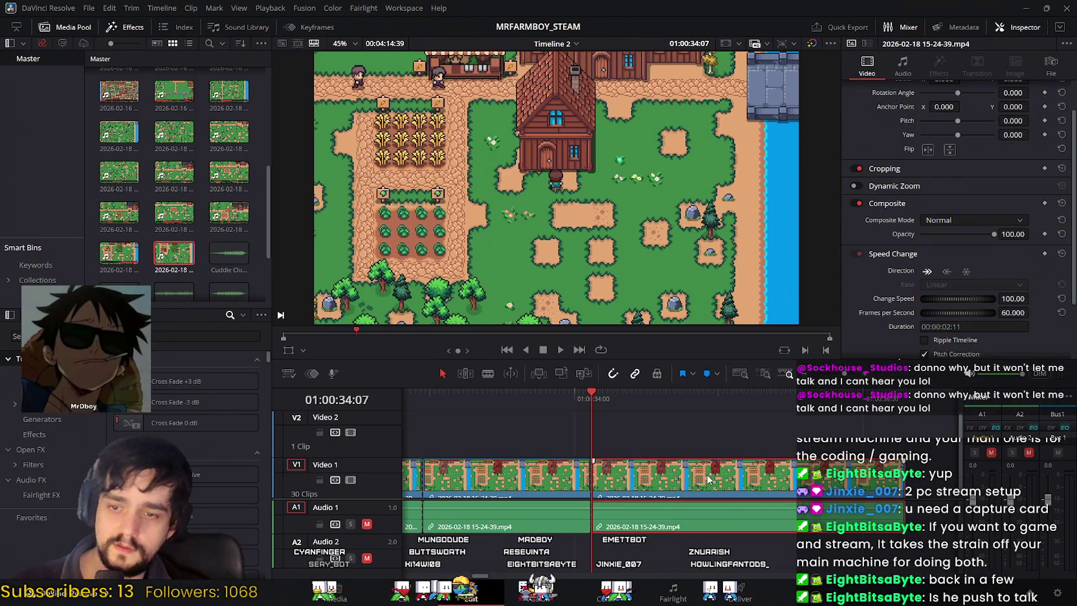
key(Delete)
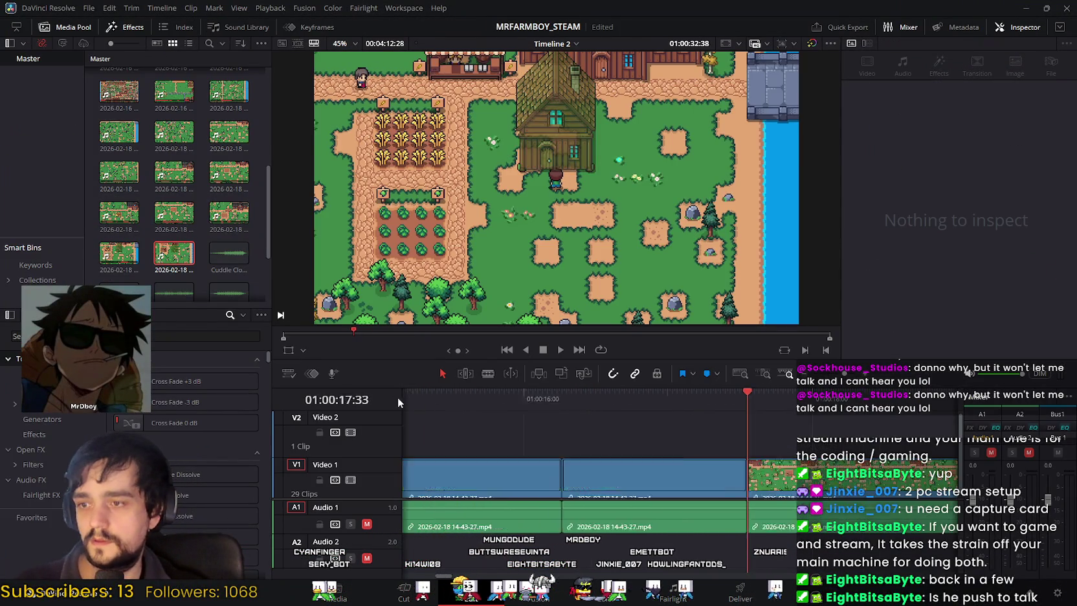
Step: Play the edit from the 'You're moving to the Island...' opening title
click(774, 394)
click(906, 419)
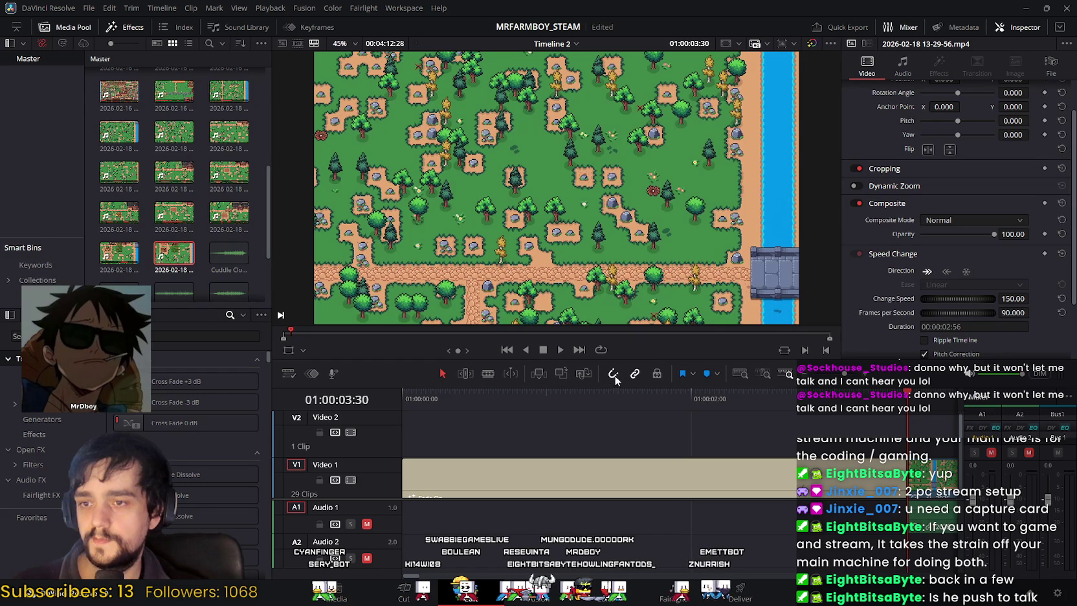
click(657, 404)
click(561, 349)
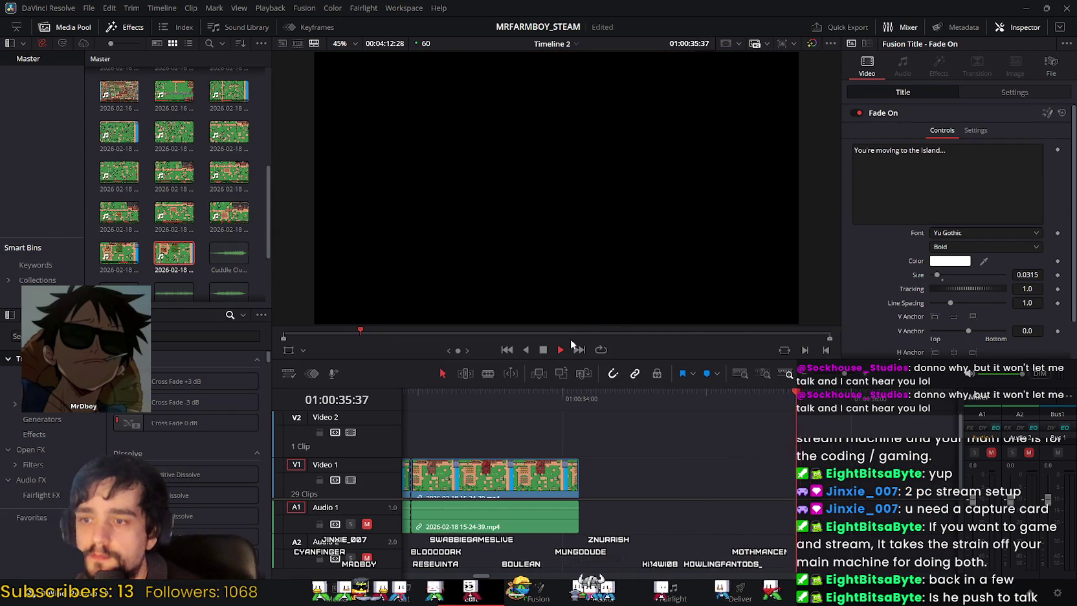
click(544, 350)
click(516, 396)
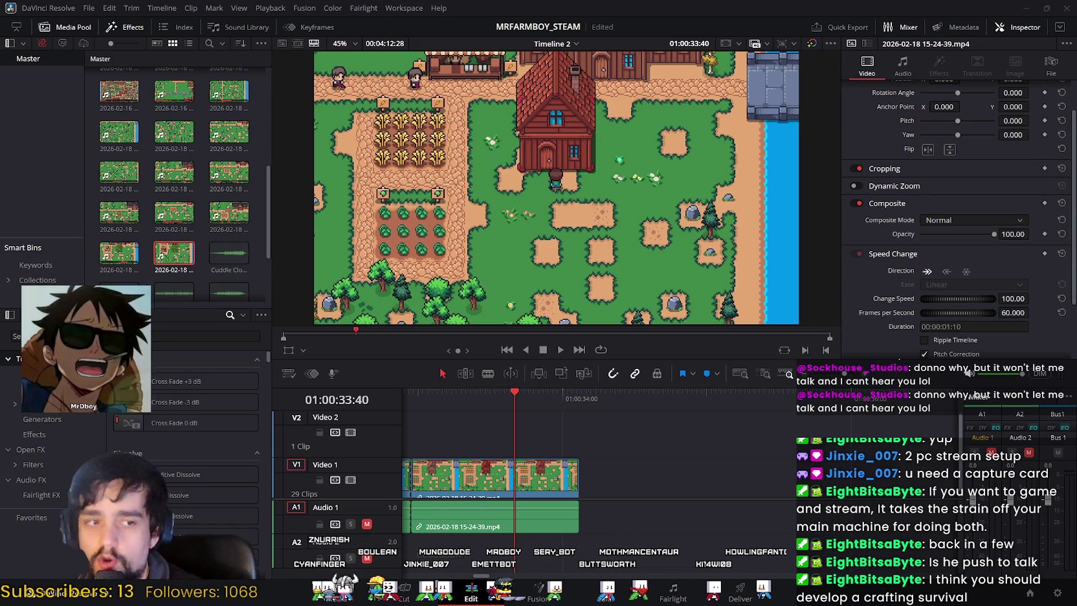
Step: Place 15-26-17.mp4 on V1 flush against the trimmed 15-24-39 clip
mouse_move(858, 358)
mouse_down()
mouse_move(611, 471)
mouse_move(632, 467)
mouse_up()
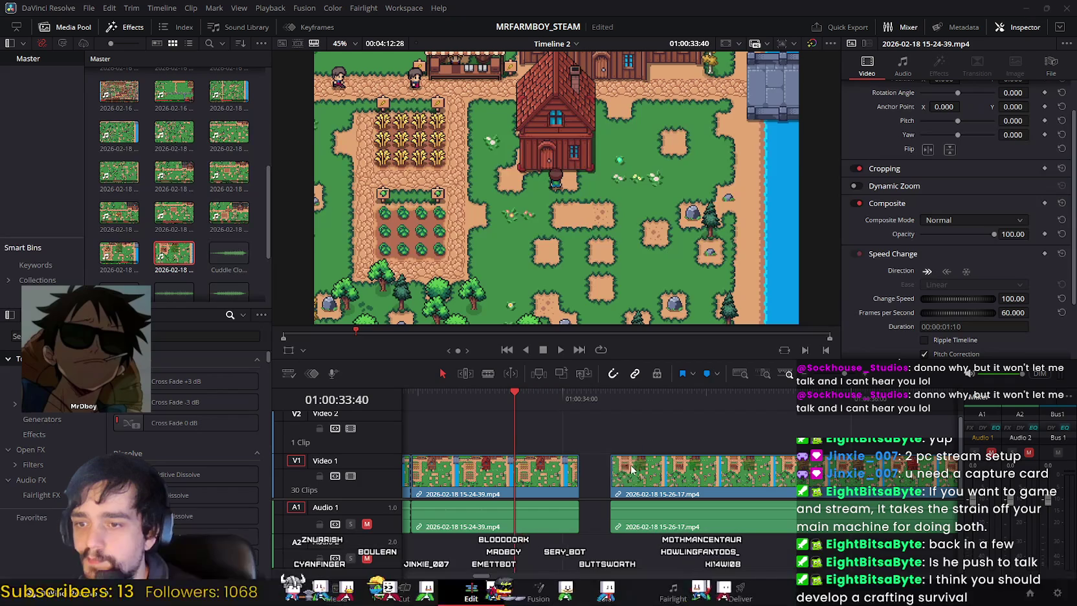
click(648, 475)
drag(625, 477, 624, 476)
Step: Split the 15-26-17 clip at 01:00:35:35 with Ctrl+B
drag(516, 396, 589, 408)
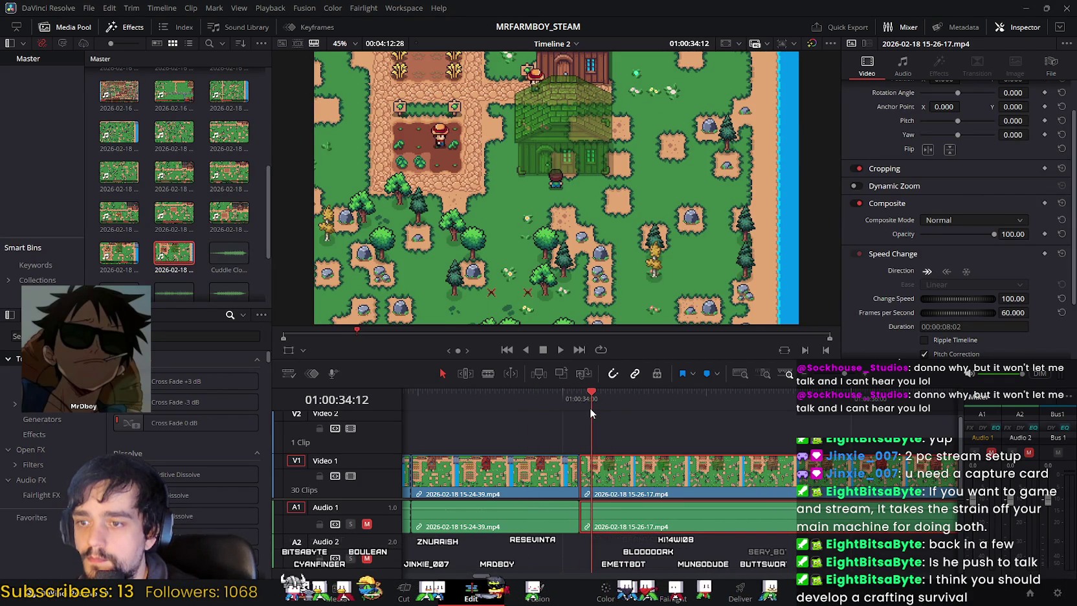
mouse_move(589, 407)
mouse_down()
mouse_move(754, 423)
mouse_move(407, 432)
mouse_move(618, 438)
mouse_move(551, 438)
mouse_move(720, 456)
mouse_move(580, 457)
mouse_move(741, 457)
mouse_move(589, 465)
mouse_move(951, 469)
mouse_move(694, 472)
mouse_move(722, 474)
mouse_move(707, 474)
mouse_up()
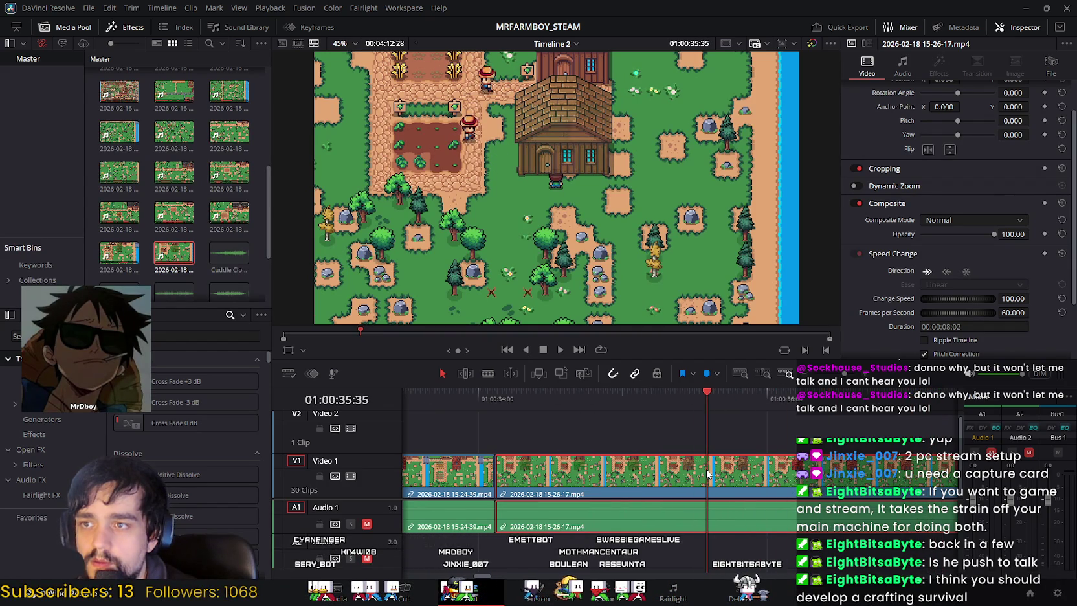
key(ctrl+b)
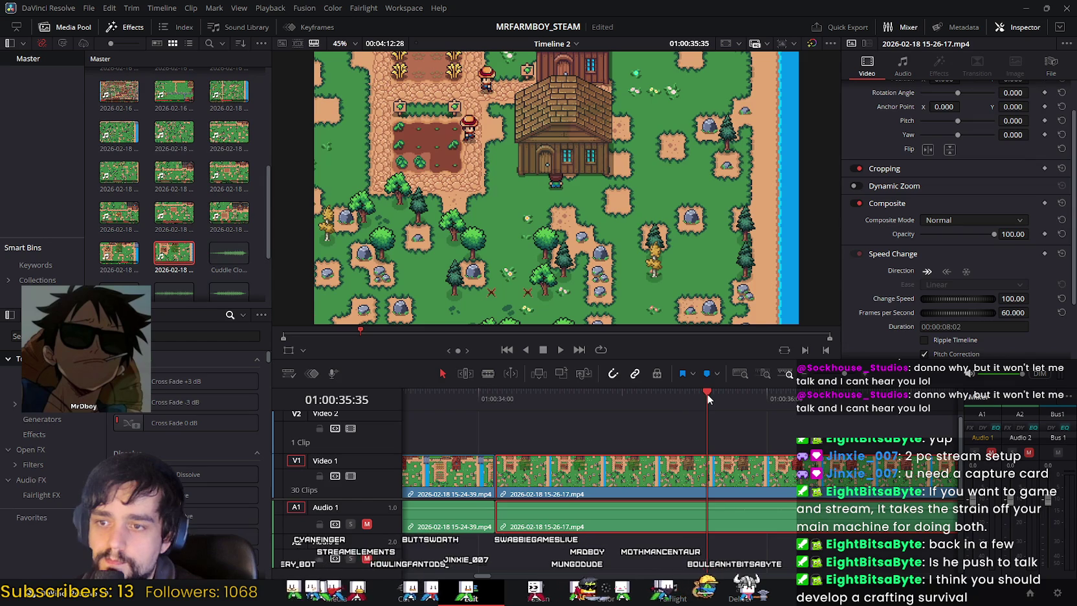
drag(707, 393, 709, 393)
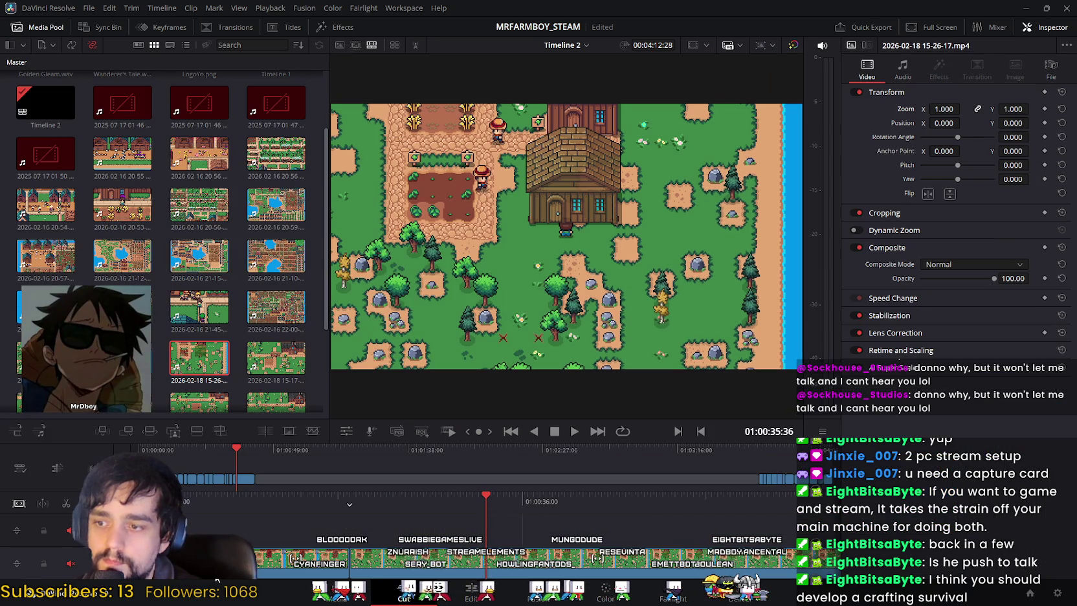
key(shift+3)
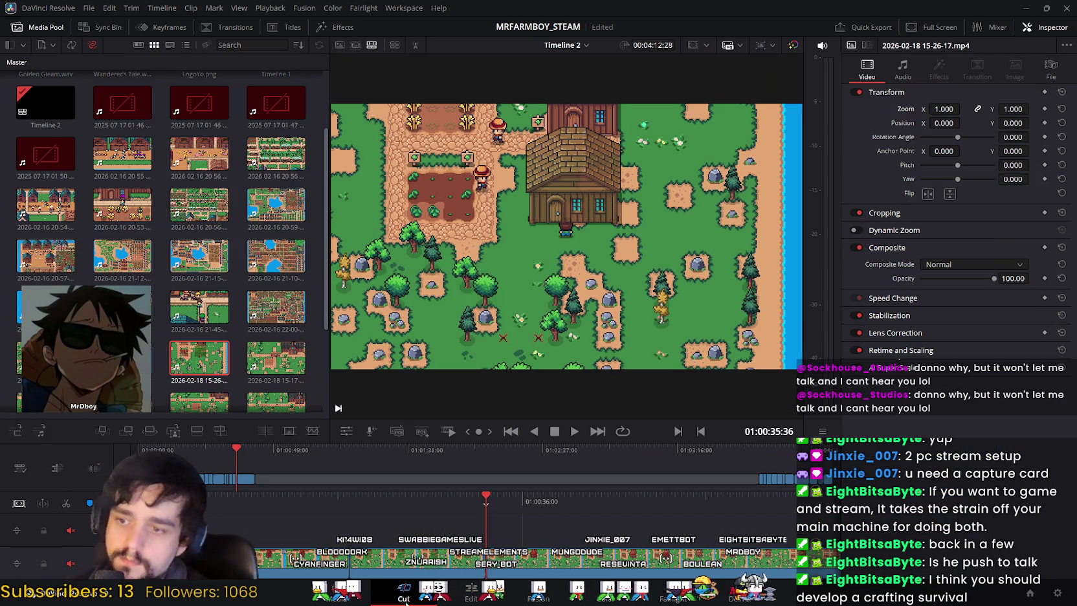
click(473, 598)
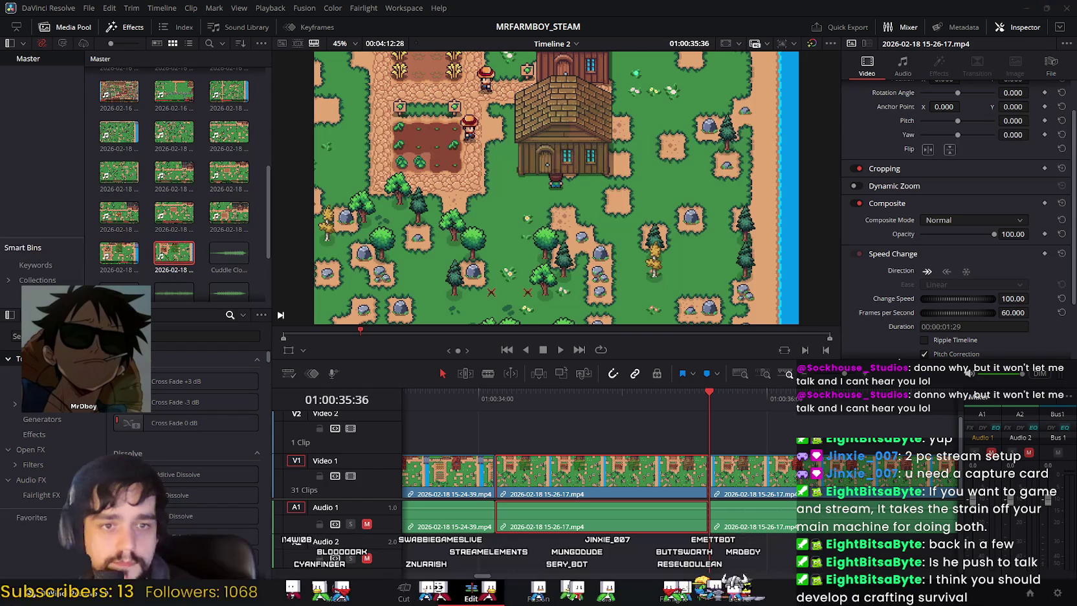
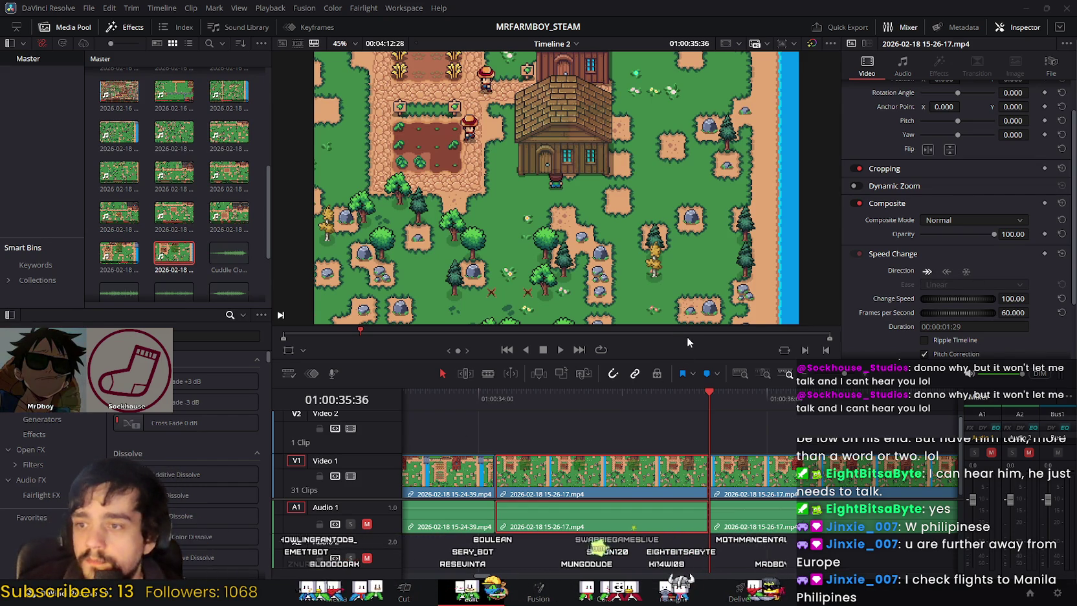
Step: Scrub and play through the second farm clip to review its clip boundary
mouse_move(708, 395)
mouse_down()
mouse_move(539, 416)
mouse_move(573, 409)
mouse_up()
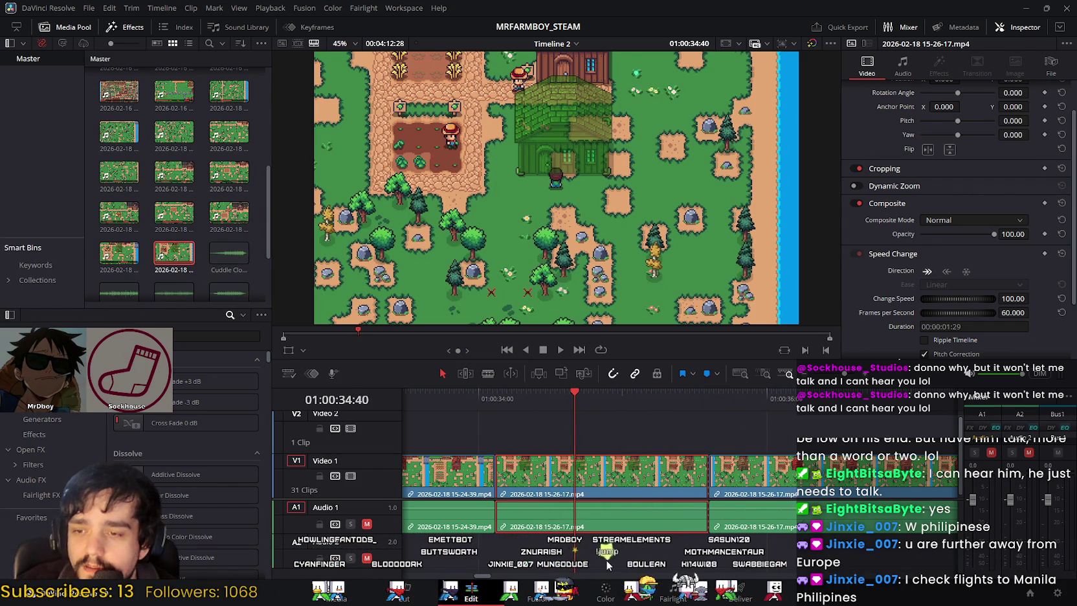
drag(484, 575, 479, 575)
scroll(459, 461, right, 5)
drag(423, 391, 608, 400)
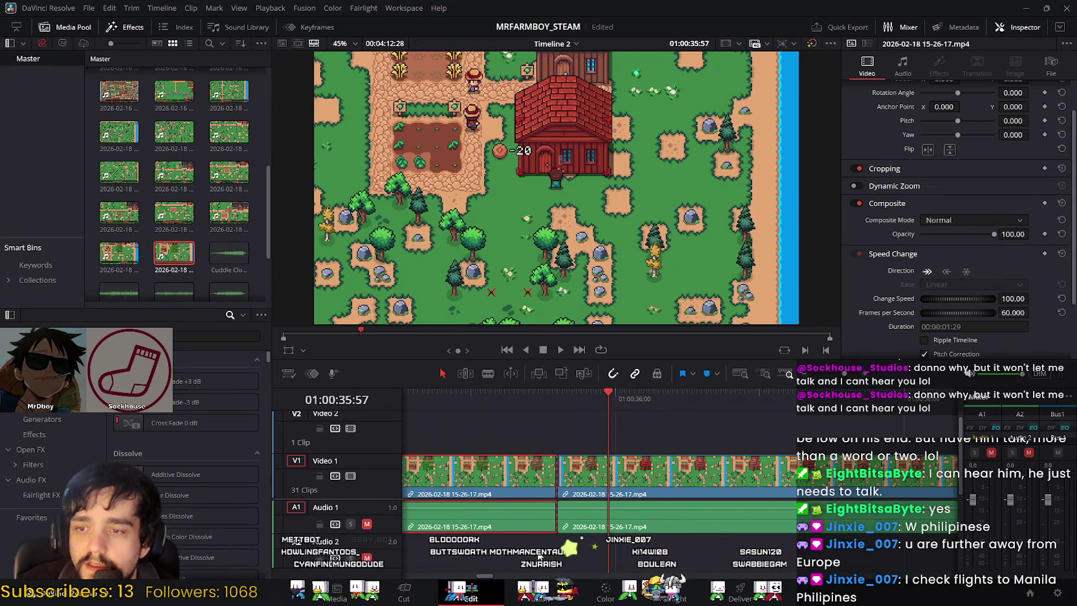
mouse_move(609, 396)
mouse_down()
mouse_move(416, 412)
mouse_move(625, 404)
mouse_up()
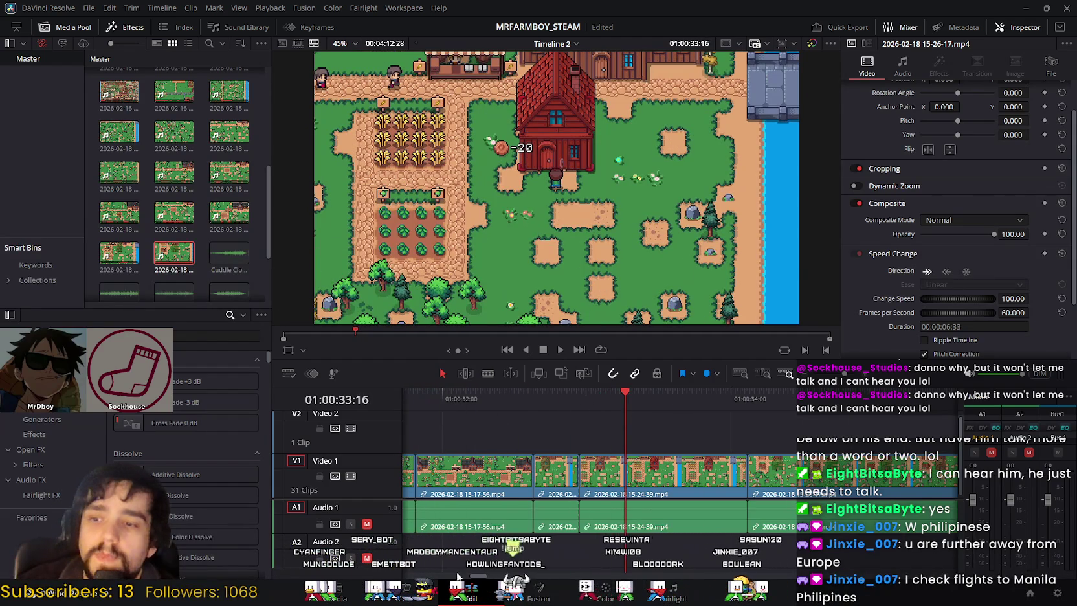
drag(625, 396, 601, 395)
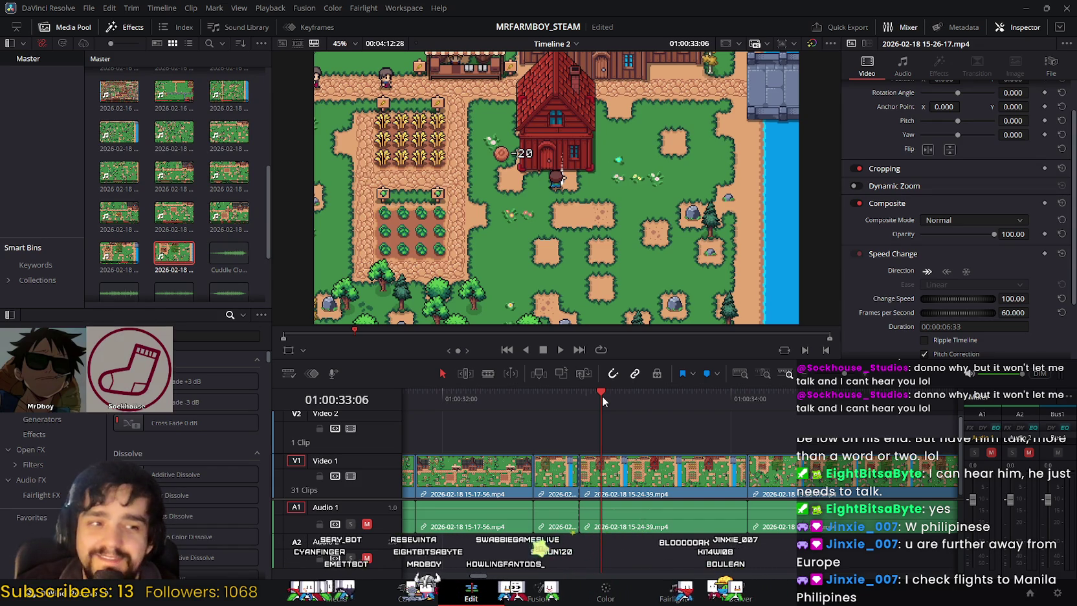
drag(602, 395, 545, 409)
click(559, 350)
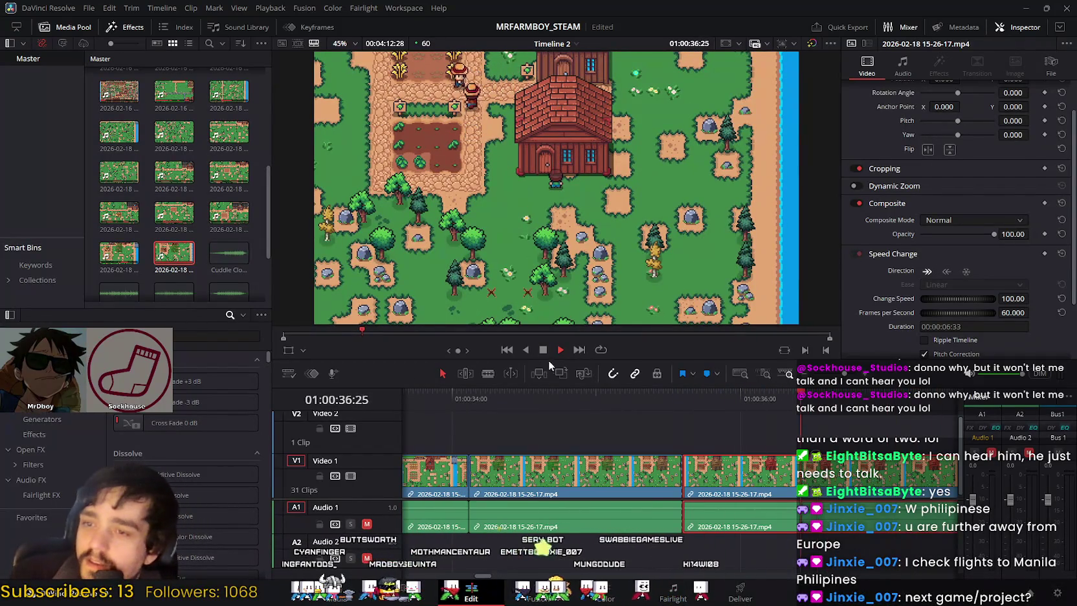
key(space)
mouse_move(853, 404)
mouse_down()
mouse_move(492, 405)
mouse_move(550, 407)
mouse_up()
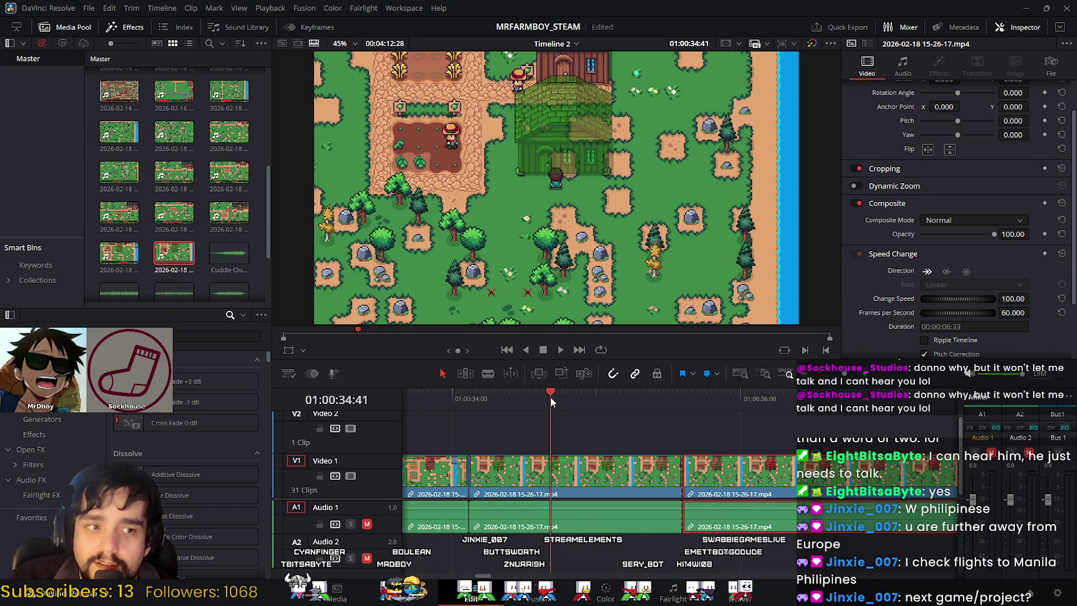
drag(550, 397, 548, 396)
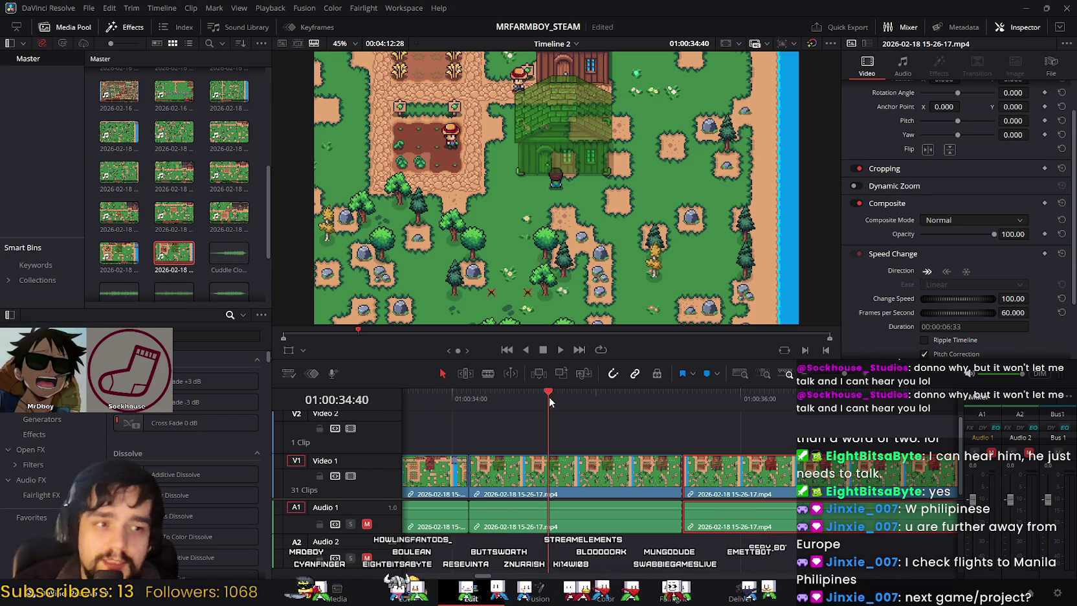
mouse_move(549, 397)
mouse_down()
mouse_move(634, 397)
mouse_move(445, 409)
mouse_move(885, 409)
mouse_up()
drag(651, 429, 631, 542)
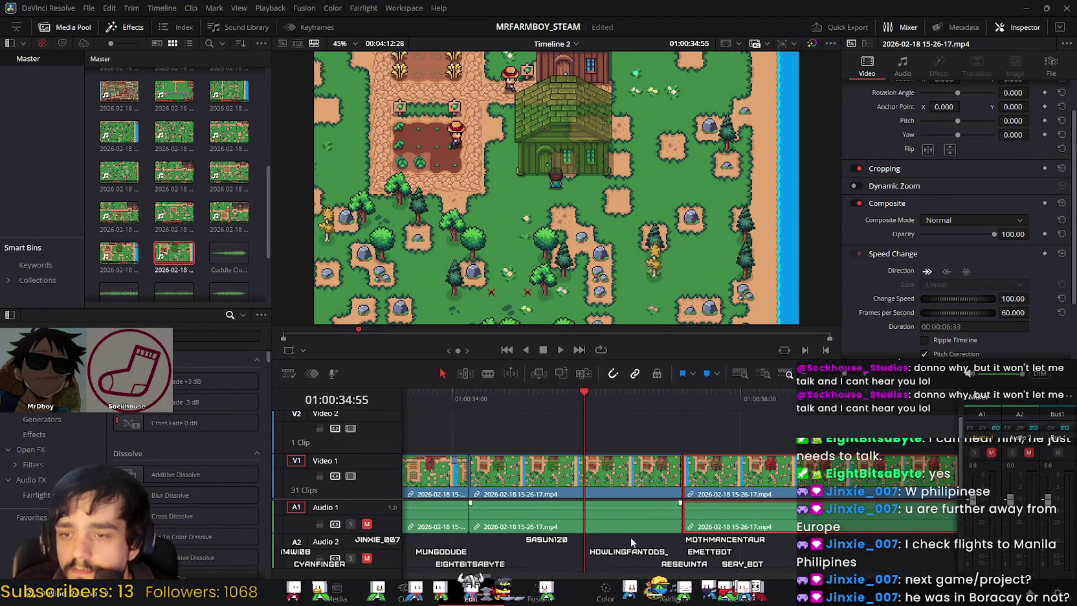
Step: Replay the edited section from earlier frames and scrub through the farm clip
scroll(648, 578, right, 5)
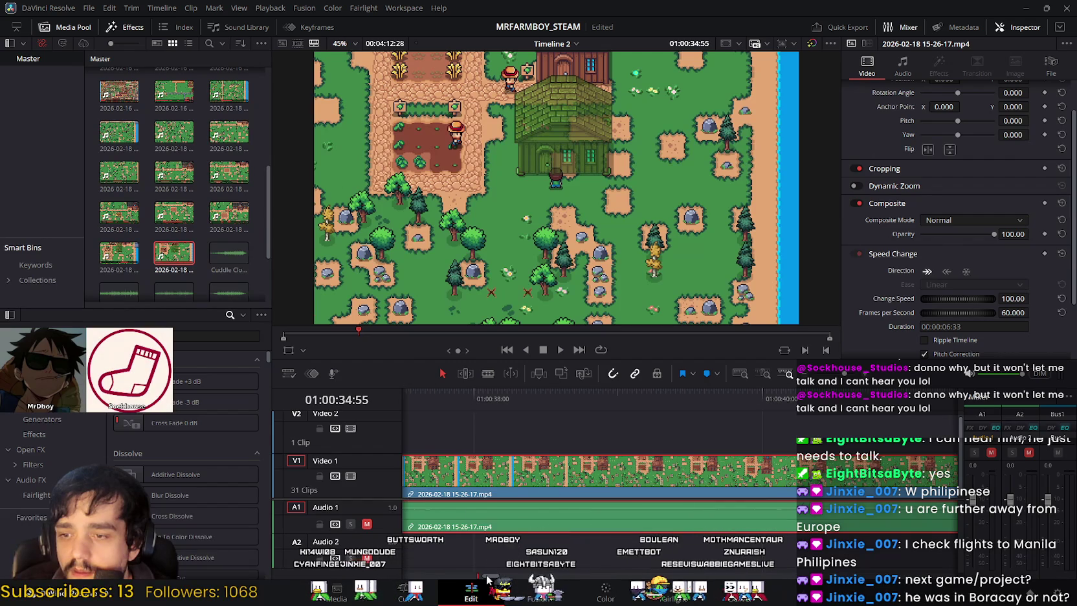
scroll(488, 579, left, 5)
mouse_move(572, 399)
mouse_down()
mouse_move(397, 404)
mouse_move(948, 397)
mouse_move(350, 403)
mouse_move(602, 404)
mouse_move(532, 404)
mouse_up()
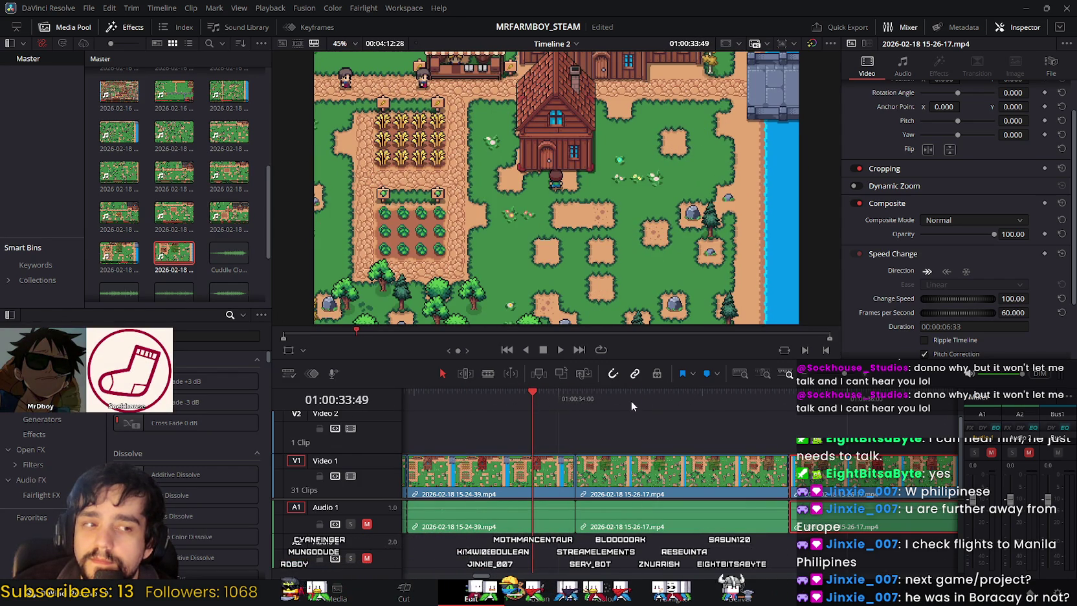
click(561, 348)
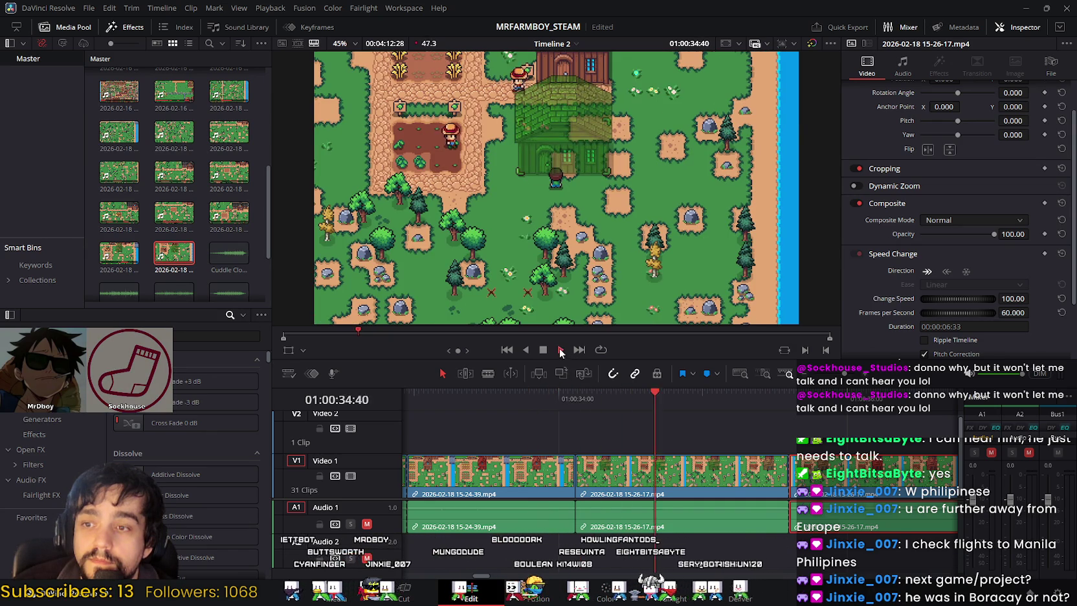
key(space)
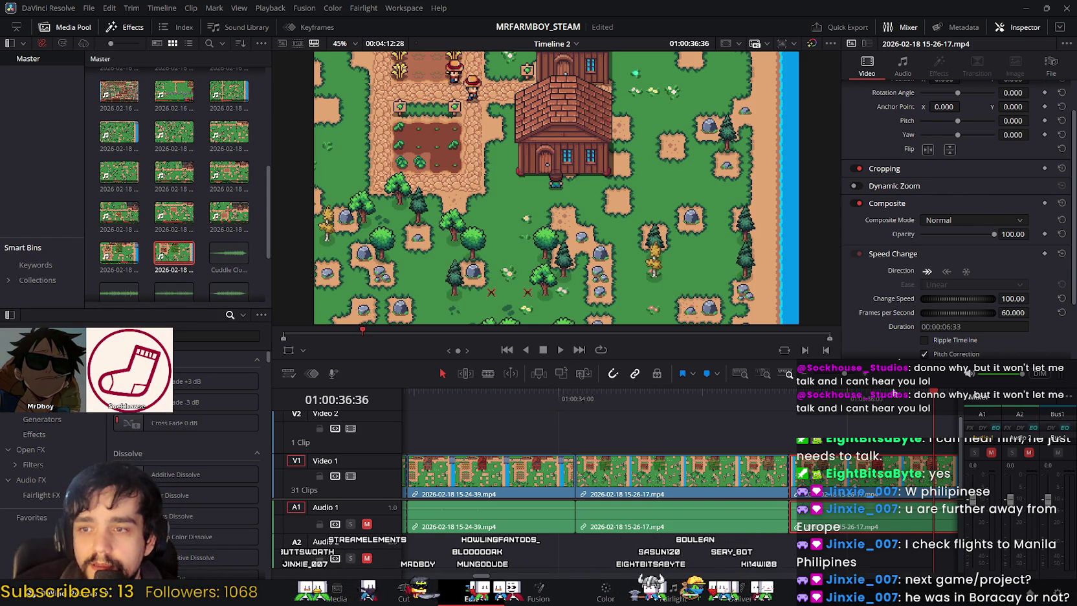
drag(520, 401, 457, 397)
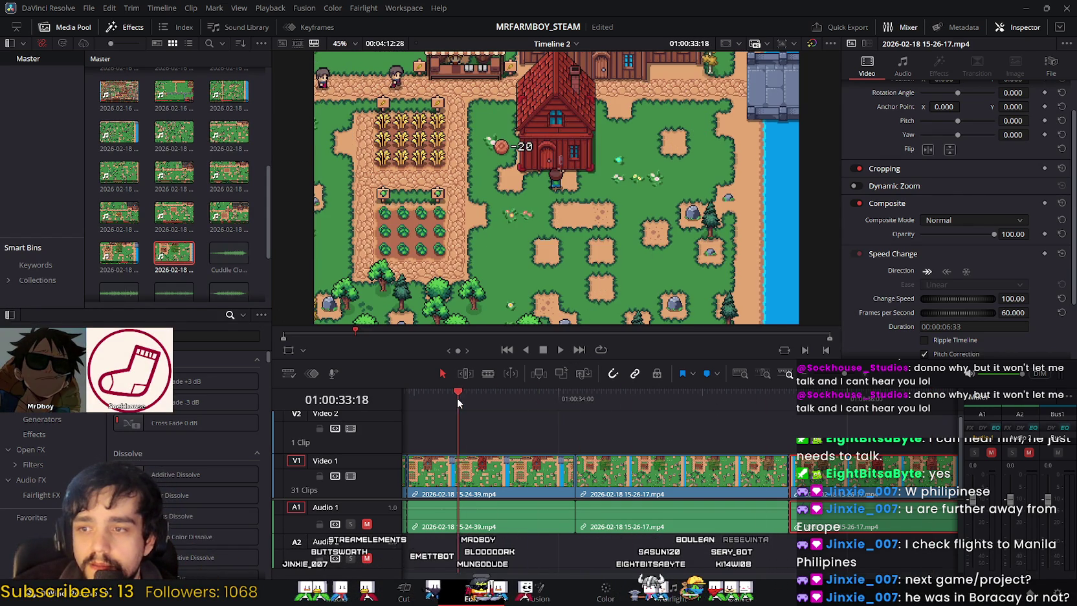
click(562, 350)
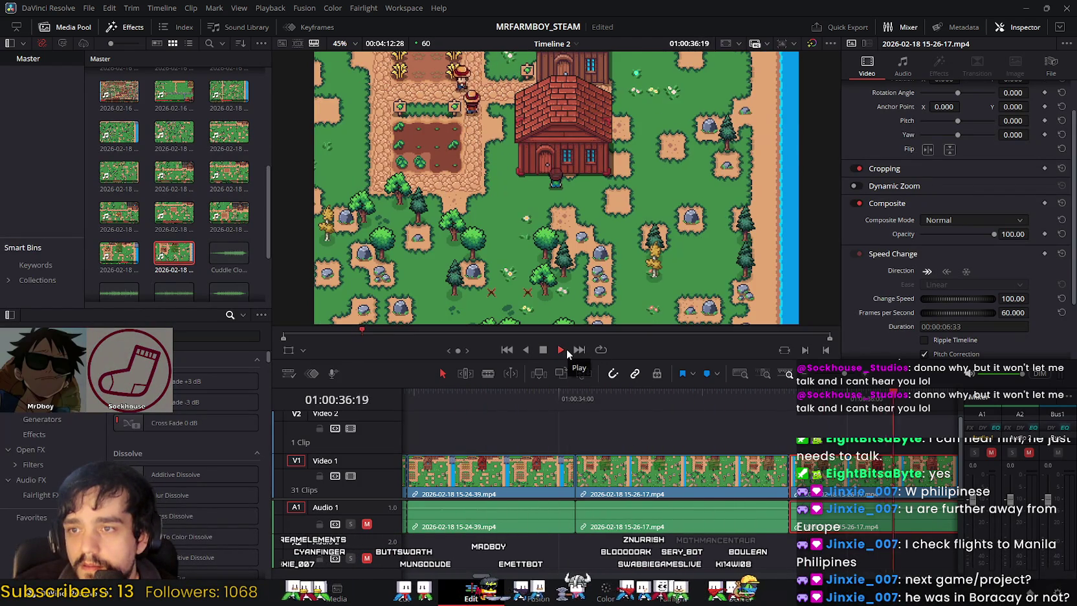
click(557, 349)
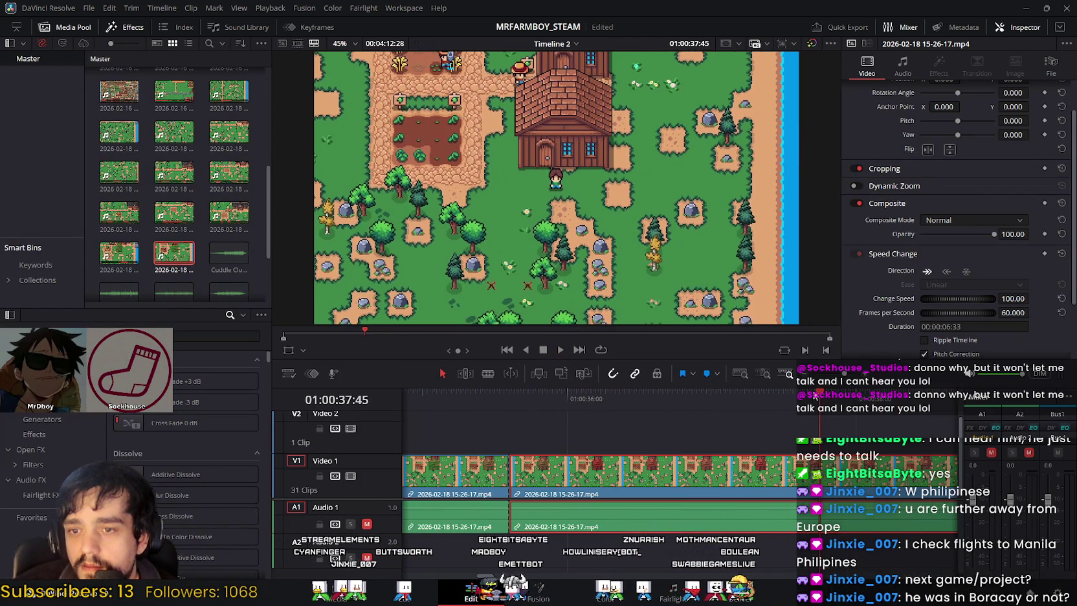
mouse_move(681, 401)
mouse_down()
mouse_move(461, 408)
mouse_move(658, 416)
mouse_move(746, 405)
mouse_move(677, 402)
mouse_up()
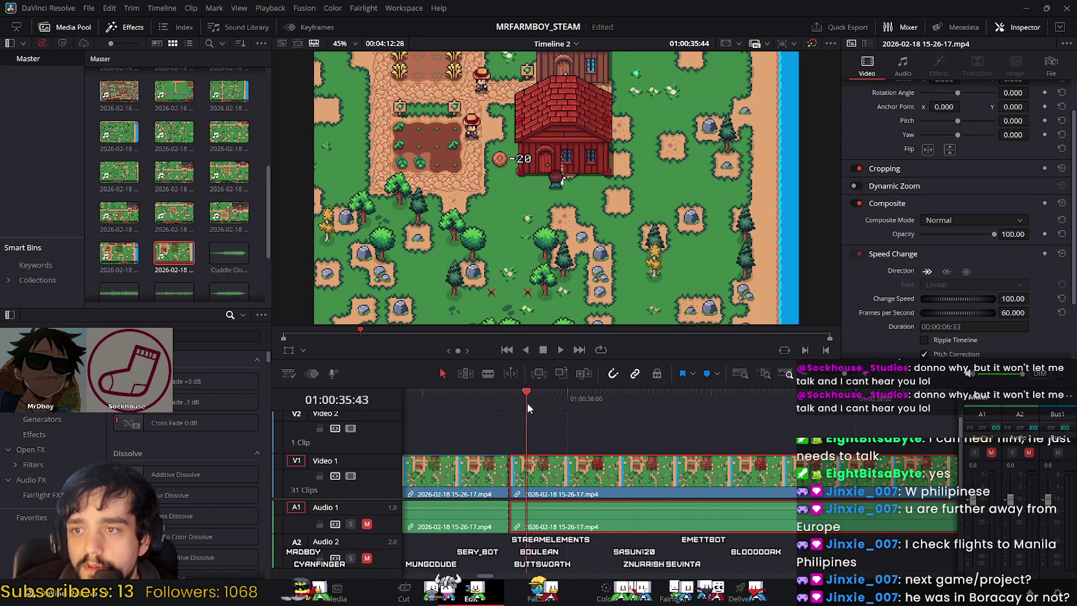
drag(597, 405, 943, 396)
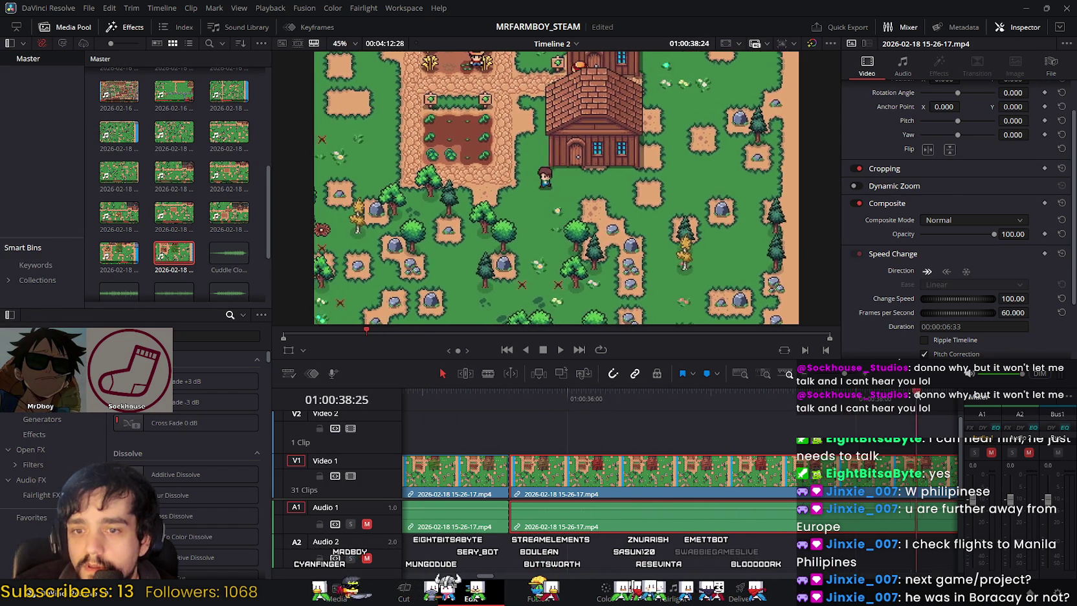
drag(943, 396, 803, 412)
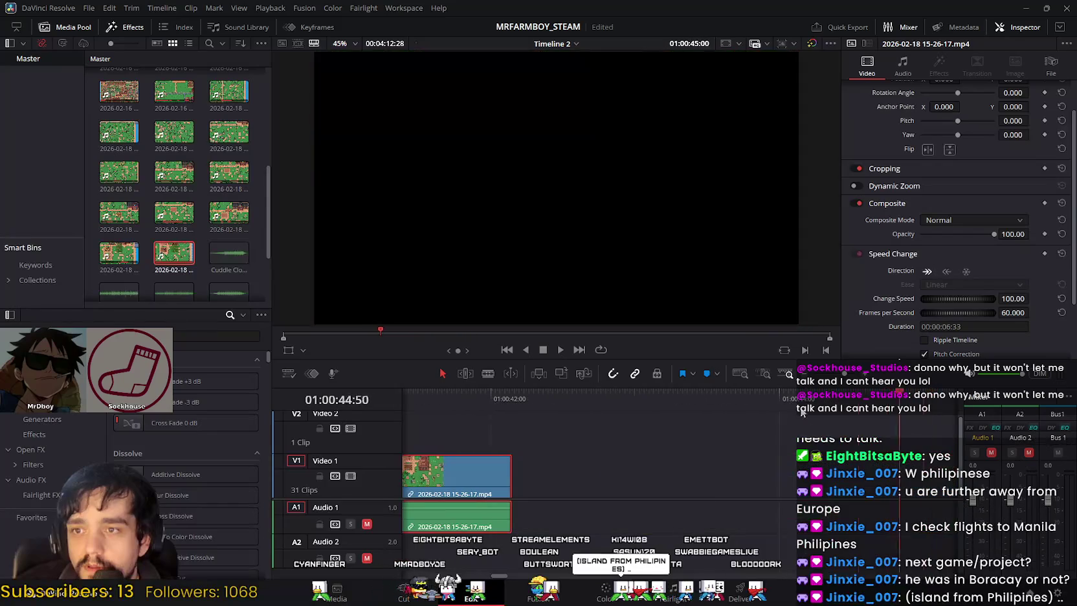
Step: Scrub back through earlier clips past the 34-second mark to the red-roof frame
mouse_move(496, 419)
mouse_down()
mouse_move(456, 410)
mouse_move(449, 398)
mouse_up()
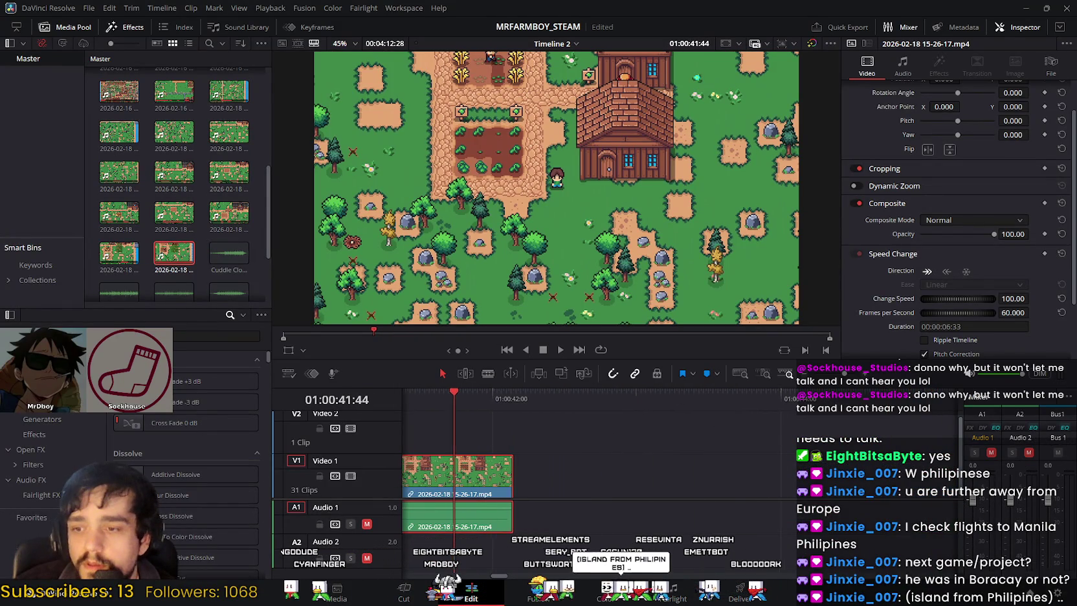
scroll(574, 524, up, 3)
scroll(583, 485, left, 3)
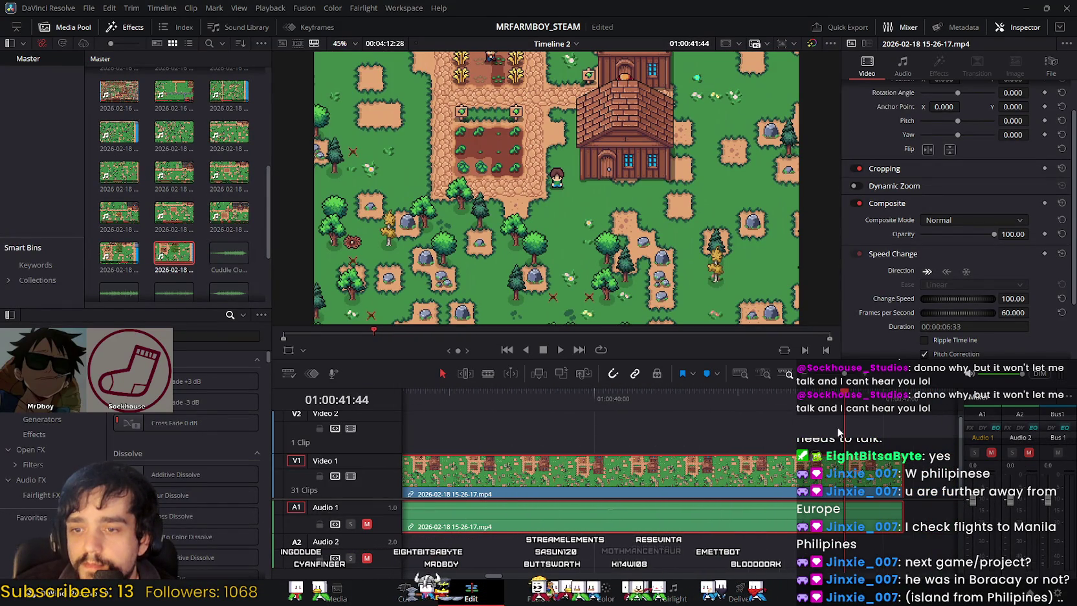
mouse_move(843, 392)
mouse_down()
mouse_move(704, 417)
mouse_move(727, 413)
mouse_move(521, 419)
mouse_move(408, 393)
mouse_move(595, 406)
mouse_move(771, 397)
mouse_up()
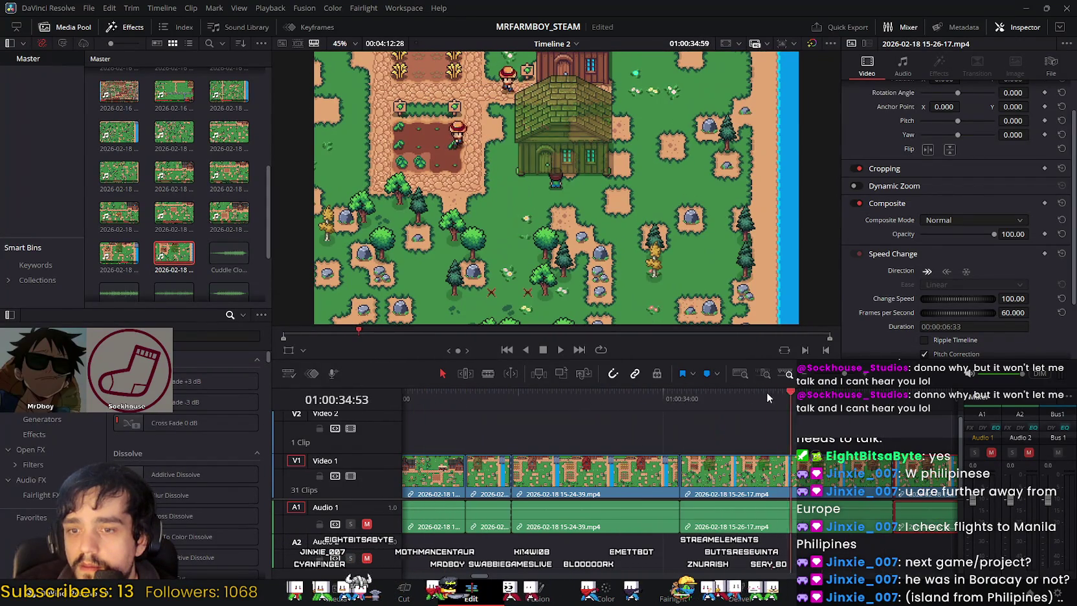
mouse_move(678, 392)
mouse_down()
mouse_move(614, 388)
mouse_move(787, 394)
mouse_up()
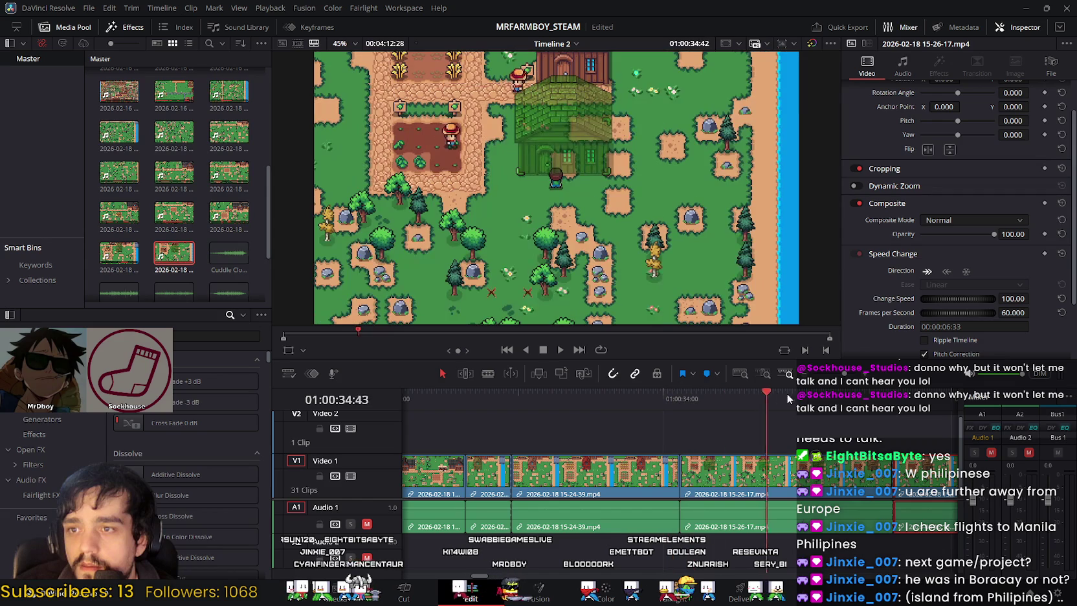
mouse_move(870, 407)
mouse_down()
mouse_move(509, 412)
mouse_move(706, 391)
mouse_move(854, 415)
mouse_up()
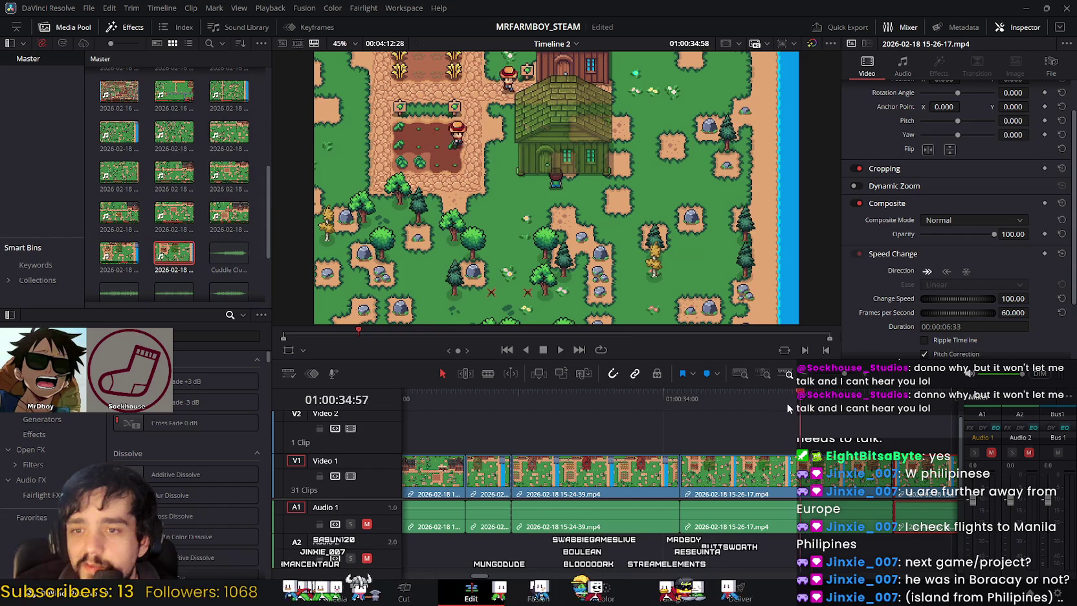
mouse_move(591, 414)
mouse_down()
mouse_move(728, 407)
mouse_move(768, 422)
mouse_move(574, 429)
mouse_move(894, 424)
mouse_up()
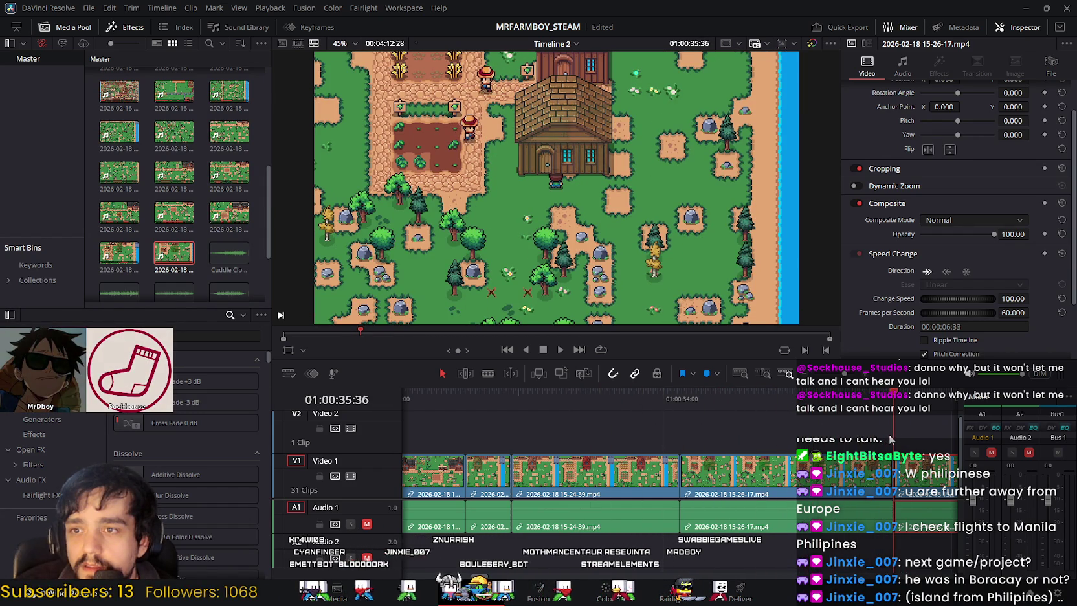
mouse_move(890, 439)
mouse_down()
mouse_move(940, 442)
mouse_move(921, 430)
mouse_move(781, 435)
mouse_move(808, 431)
mouse_up()
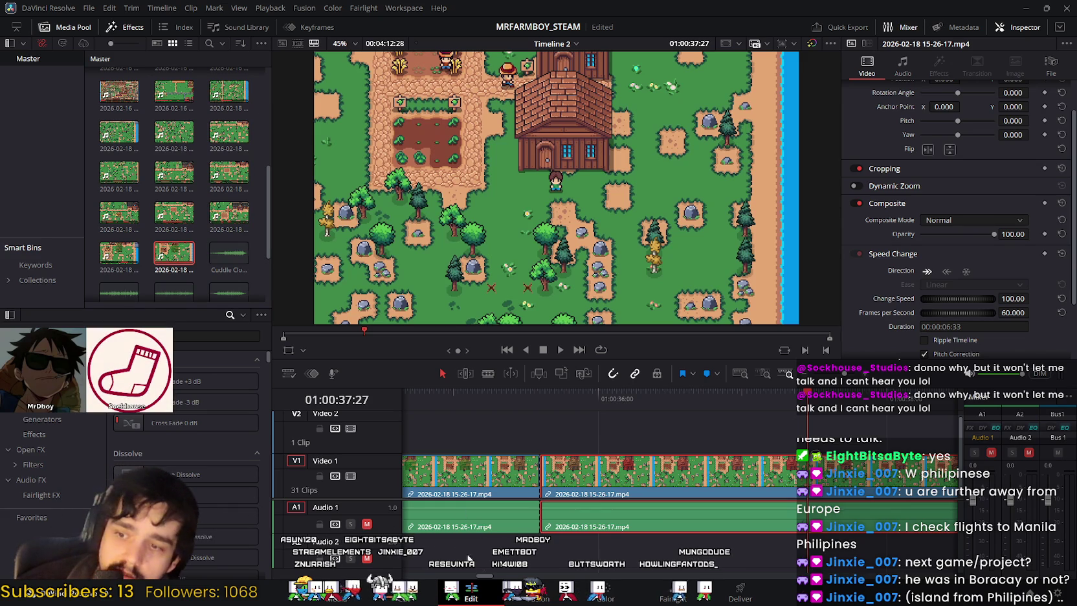
Step: Delete the selected clip and close the gap it leaves
click(391, 597)
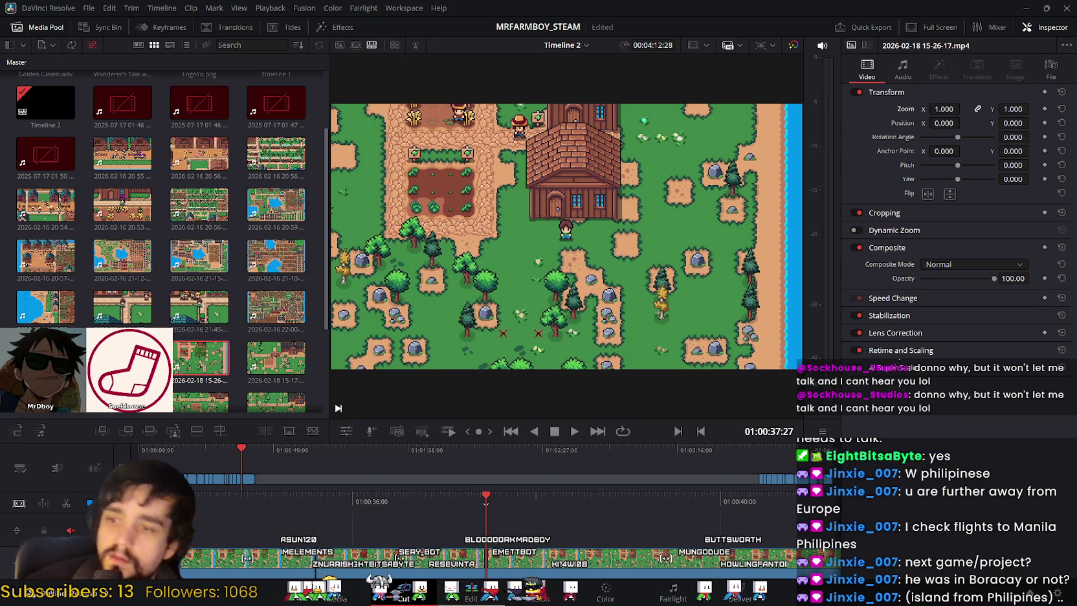
click(471, 586)
key(Delete)
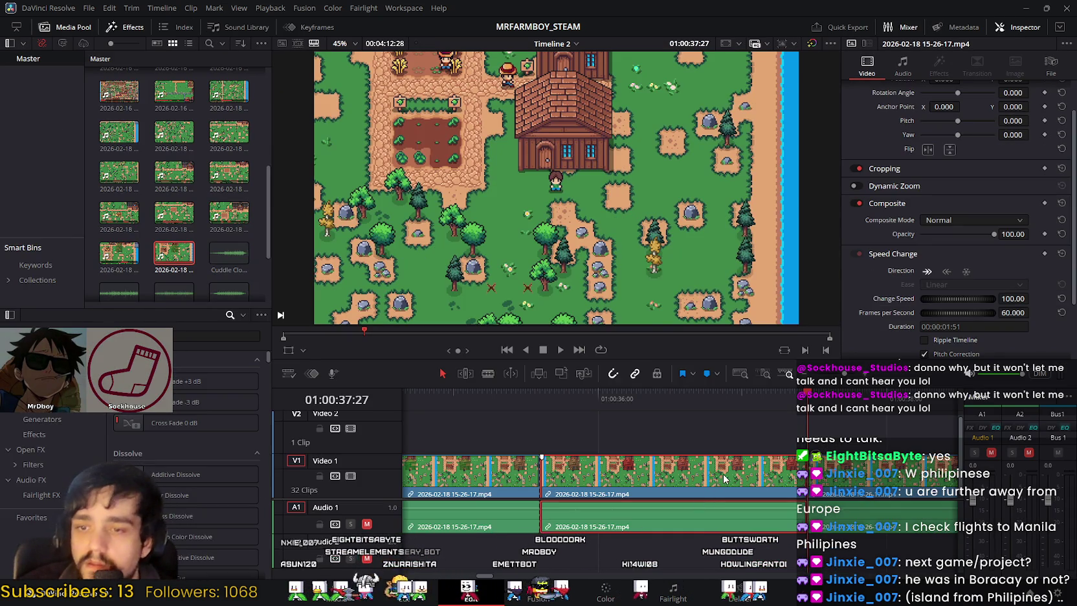
Step: Play from 01:00:34:59 through the cut from 15-24-39 into the 15-26-17 clip
click(471, 388)
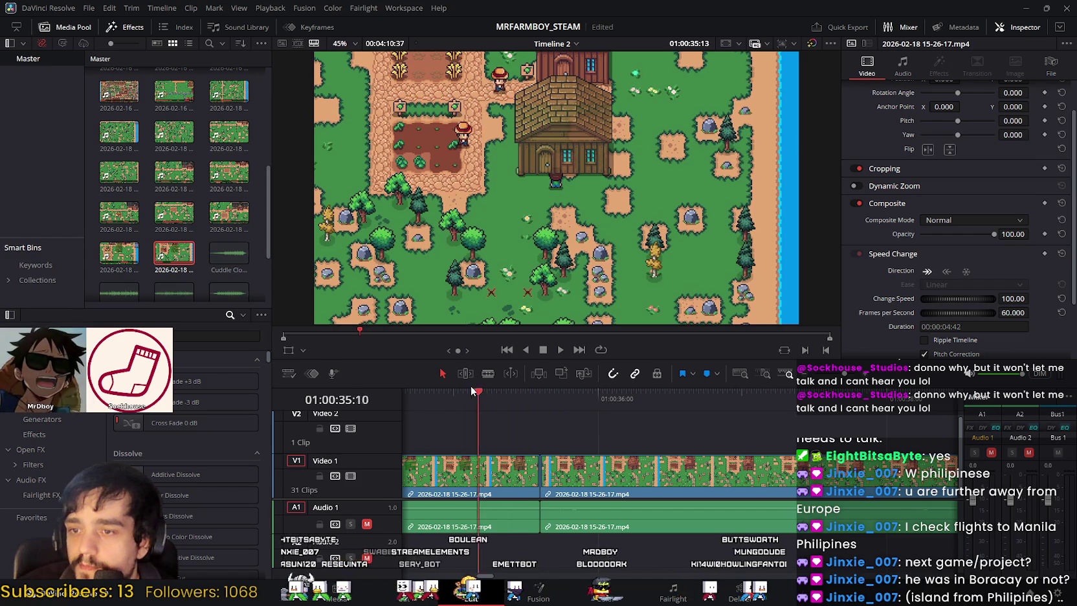
click(560, 350)
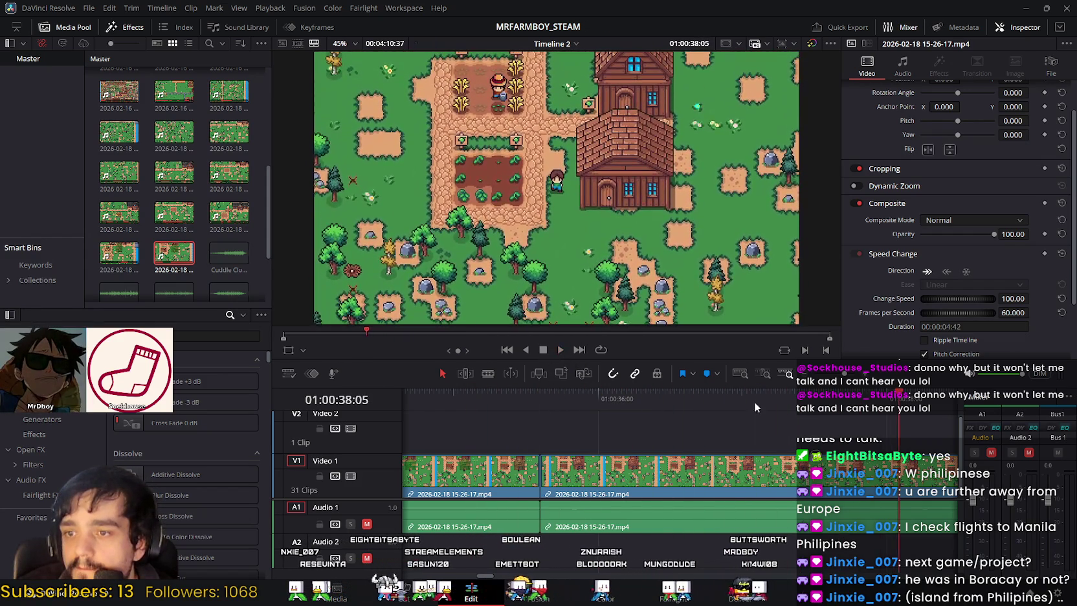
drag(900, 391, 452, 392)
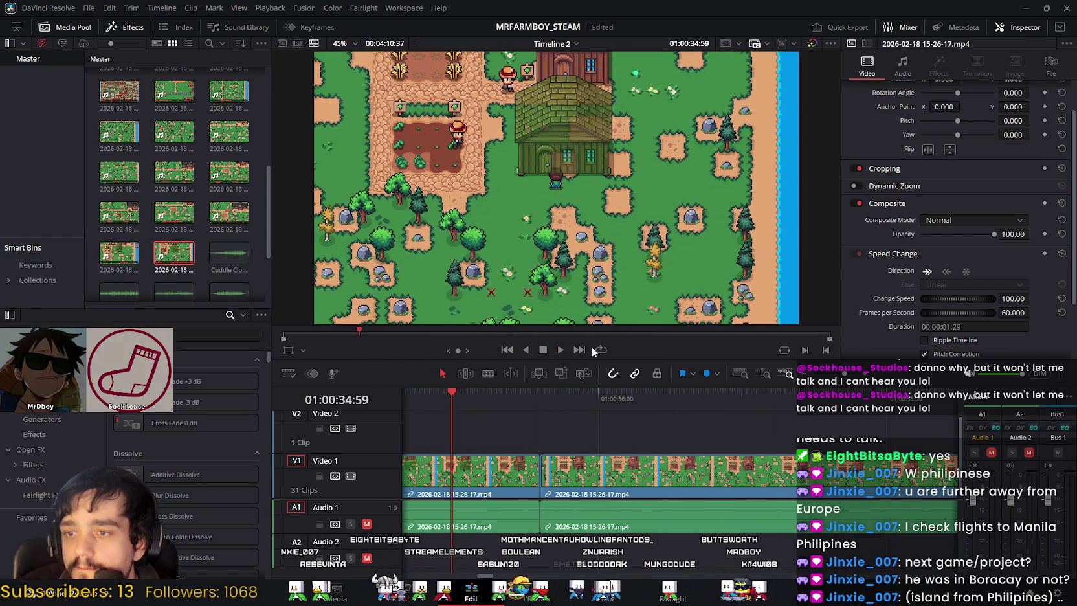
click(561, 349)
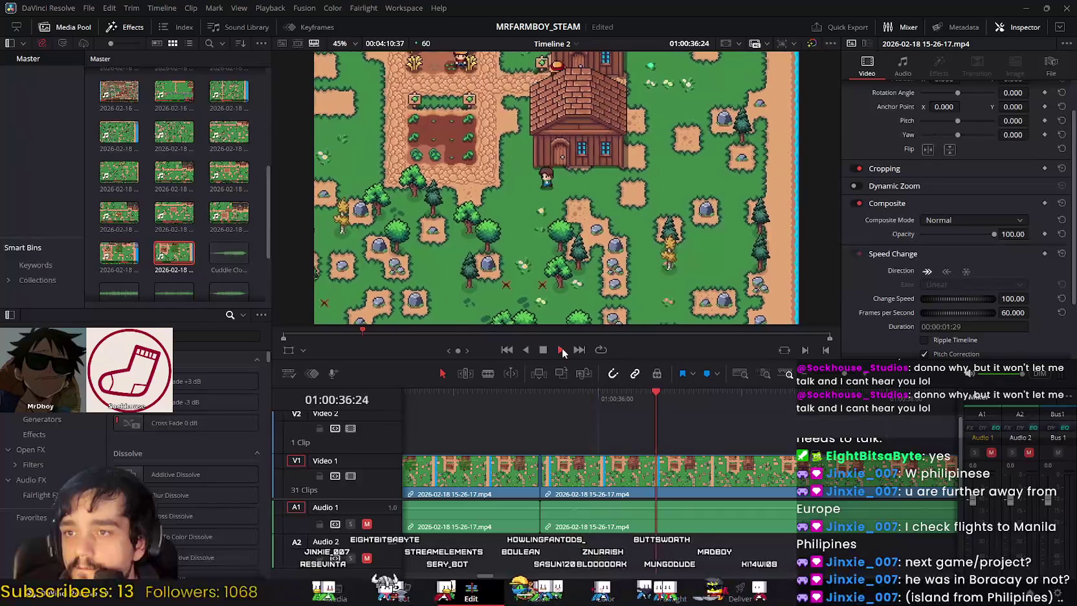
key(space)
drag(843, 396, 508, 390)
scroll(621, 492, left, 3)
scroll(628, 557, left, 3)
drag(723, 400, 467, 395)
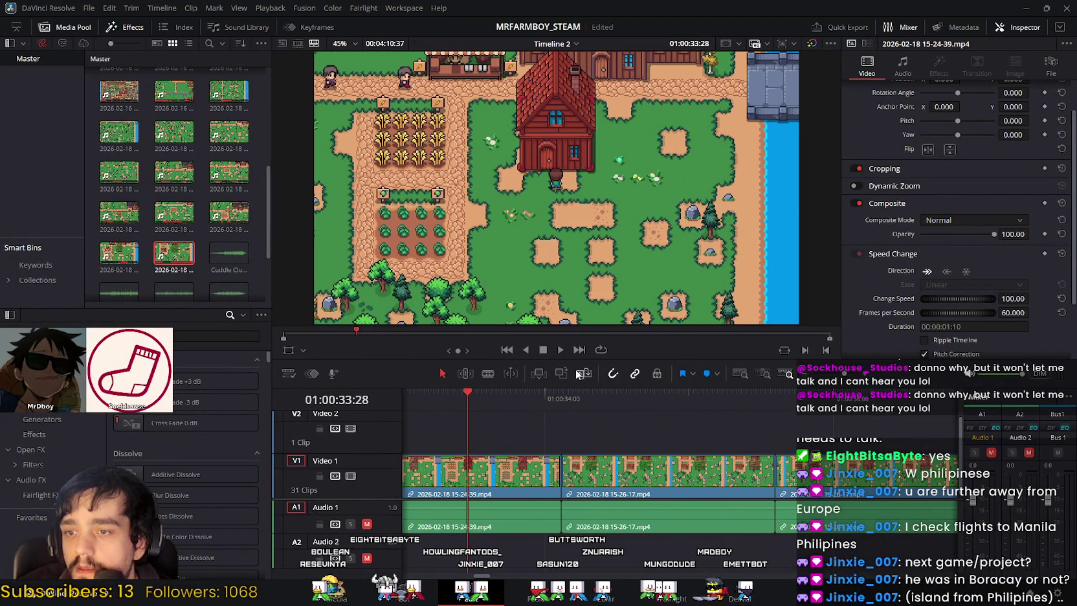
click(559, 349)
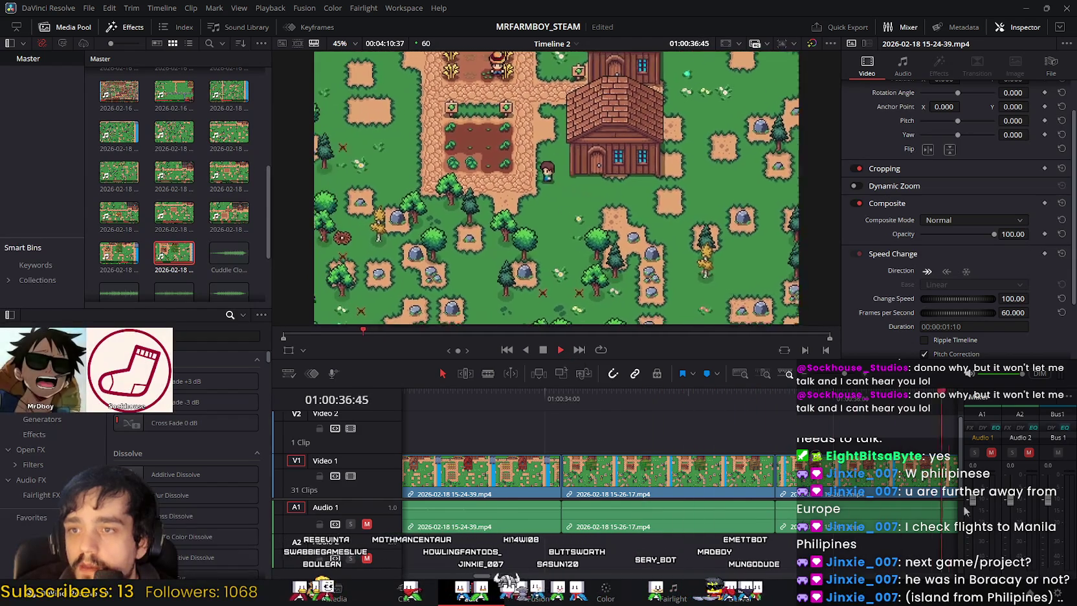
key(space)
Step: Scrub around the cut between 01:00:34:22 and 01:00:35:06, settling at 01:00:34:43
mouse_move(782, 399)
mouse_down()
mouse_move(687, 396)
mouse_move(424, 424)
mouse_move(447, 441)
mouse_move(559, 442)
mouse_move(482, 449)
mouse_move(774, 470)
mouse_up()
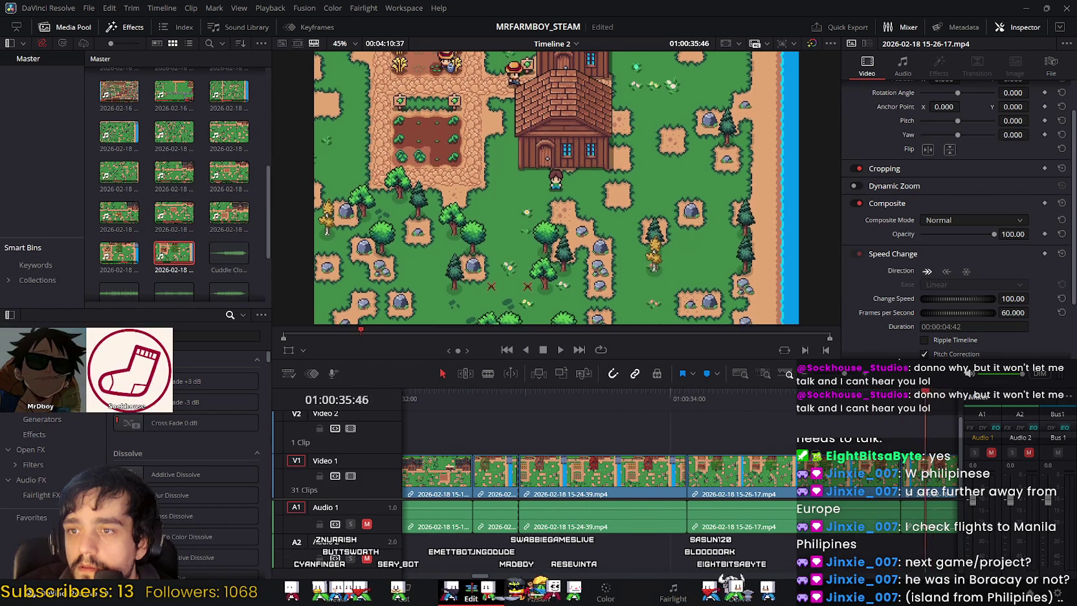
click(637, 462)
mouse_move(638, 462)
mouse_down()
mouse_move(548, 457)
mouse_move(705, 460)
mouse_up()
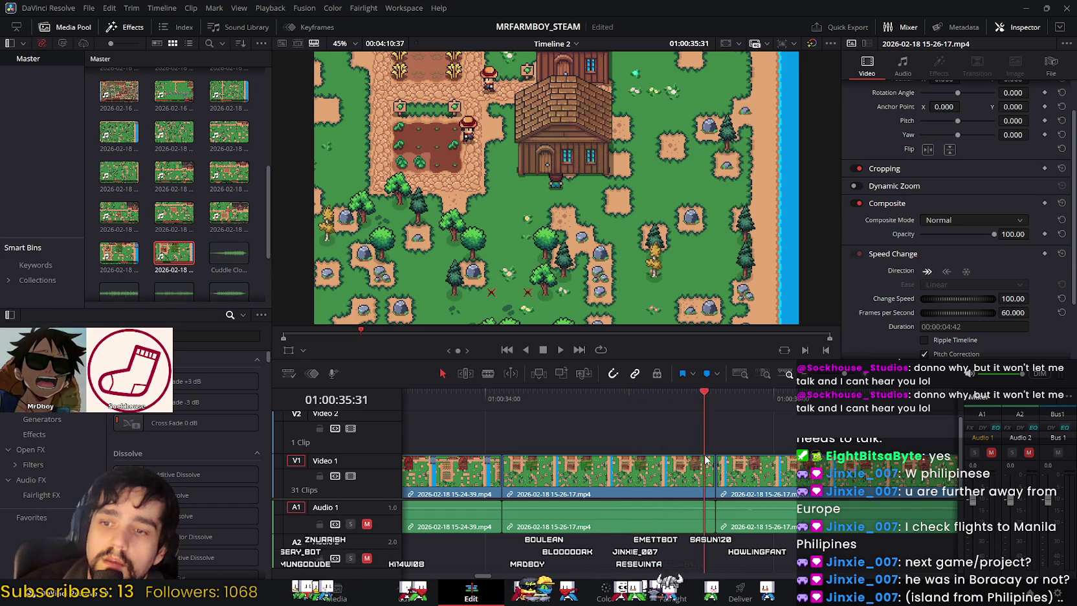
drag(699, 461, 770, 463)
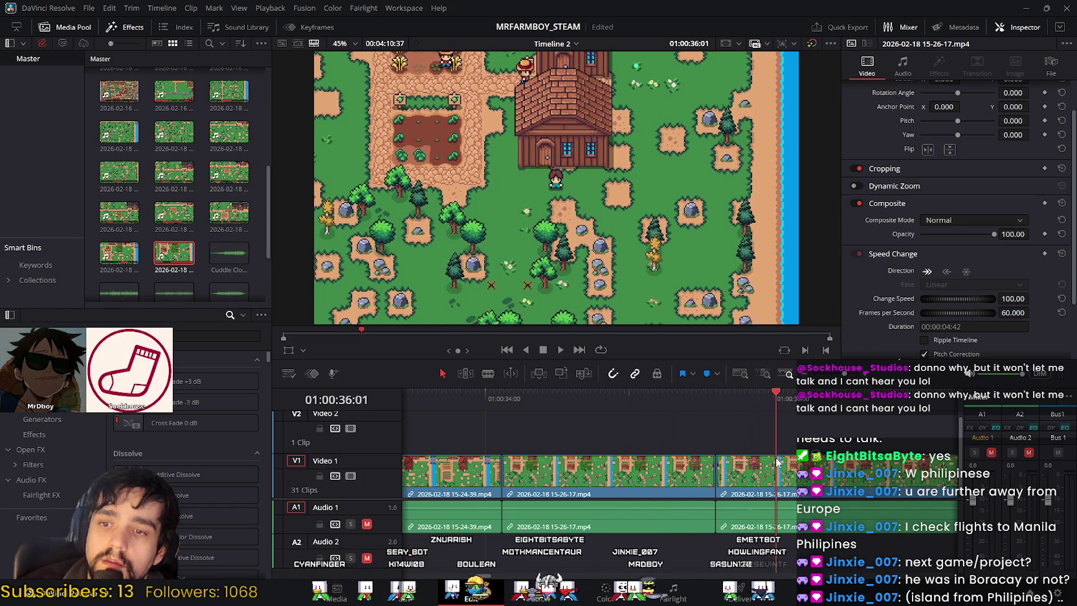
mouse_move(773, 446)
mouse_down()
mouse_move(813, 447)
mouse_move(718, 484)
mouse_move(753, 482)
mouse_move(666, 484)
mouse_move(762, 484)
mouse_up()
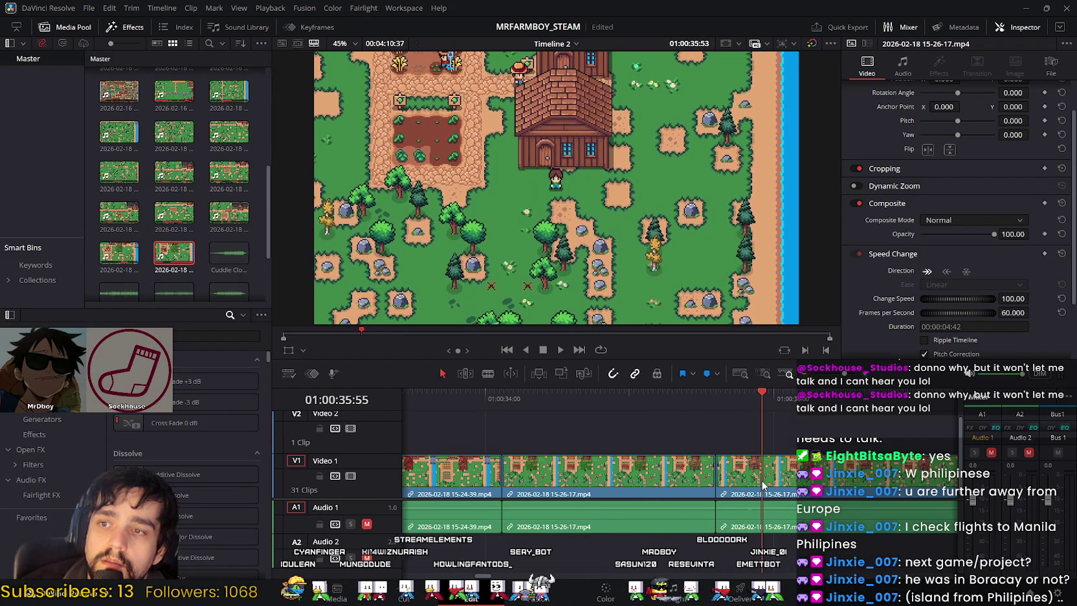
mouse_move(689, 486)
mouse_down()
mouse_move(584, 477)
mouse_move(945, 490)
mouse_move(707, 470)
mouse_move(696, 432)
mouse_up()
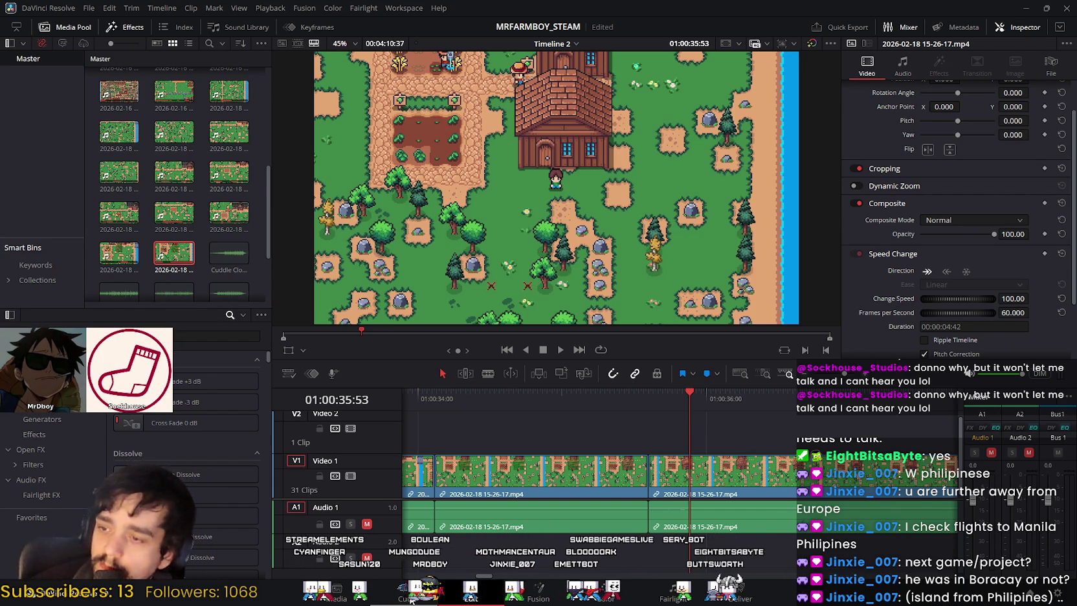
Step: Split the last 15-26-17 clip at the playhead and delete the tail after it
key(shift+3)
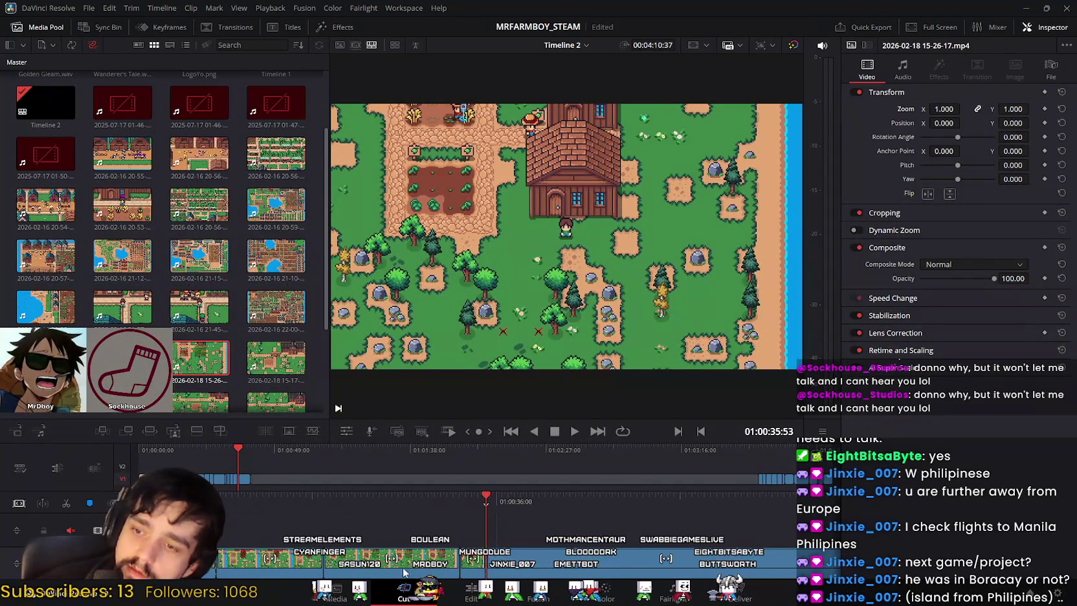
key(shift+4)
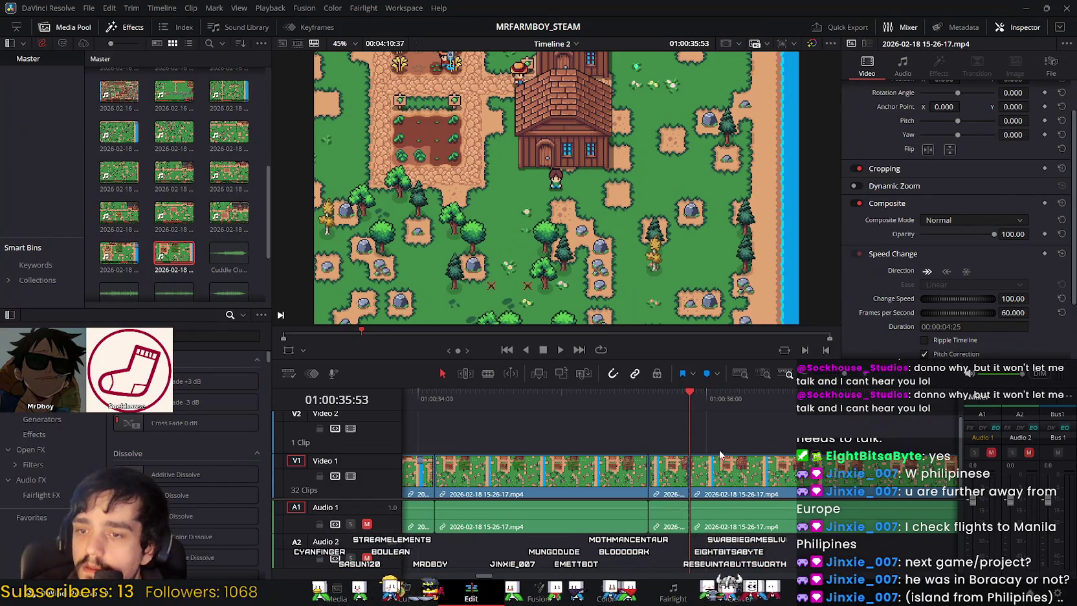
drag(490, 578, 506, 575)
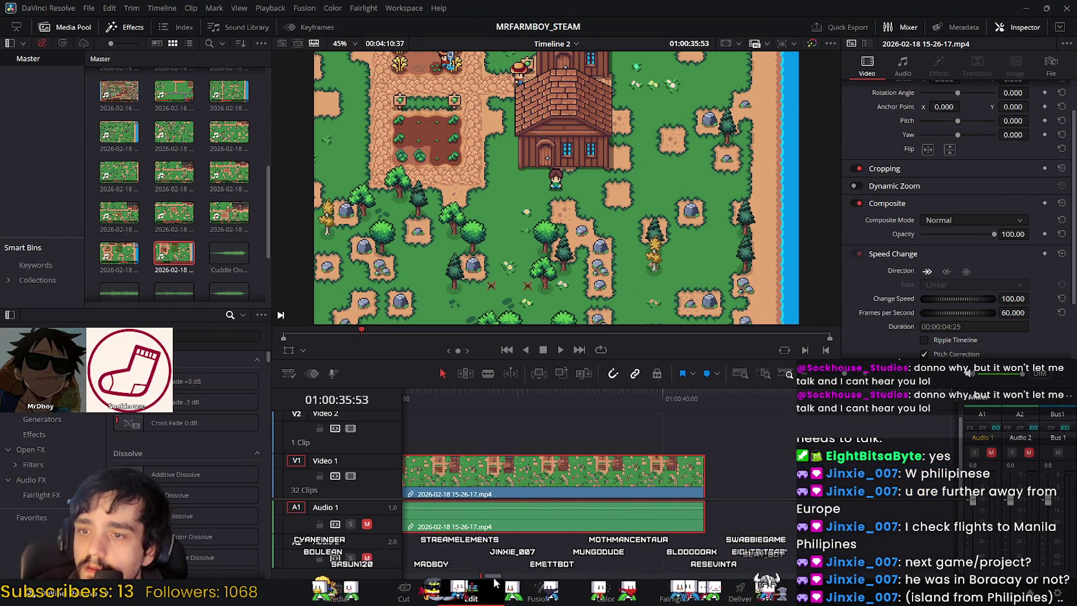
key(Delete)
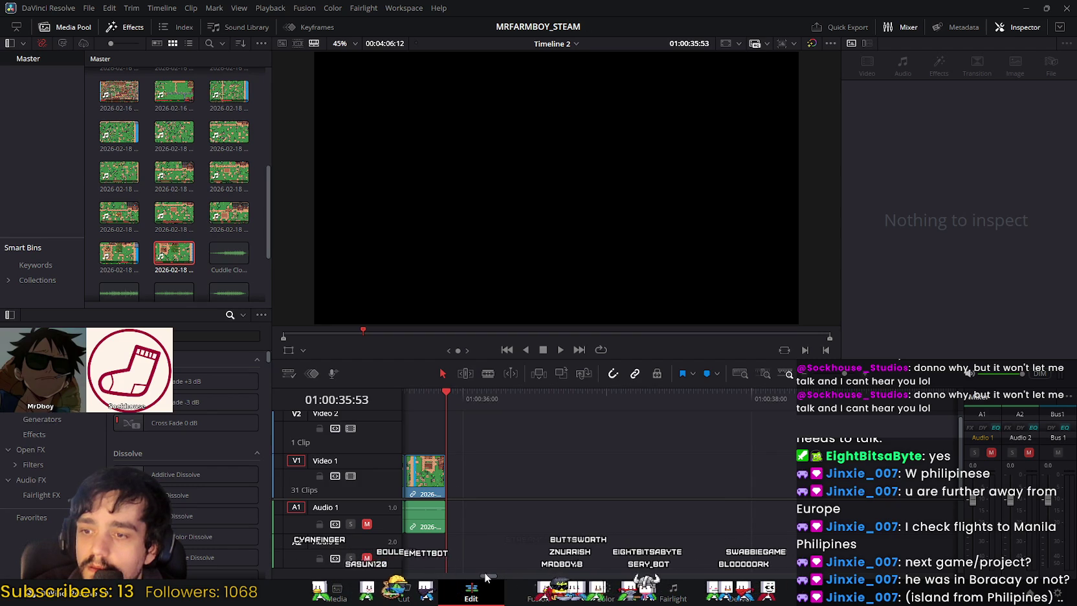
drag(487, 576, 481, 575)
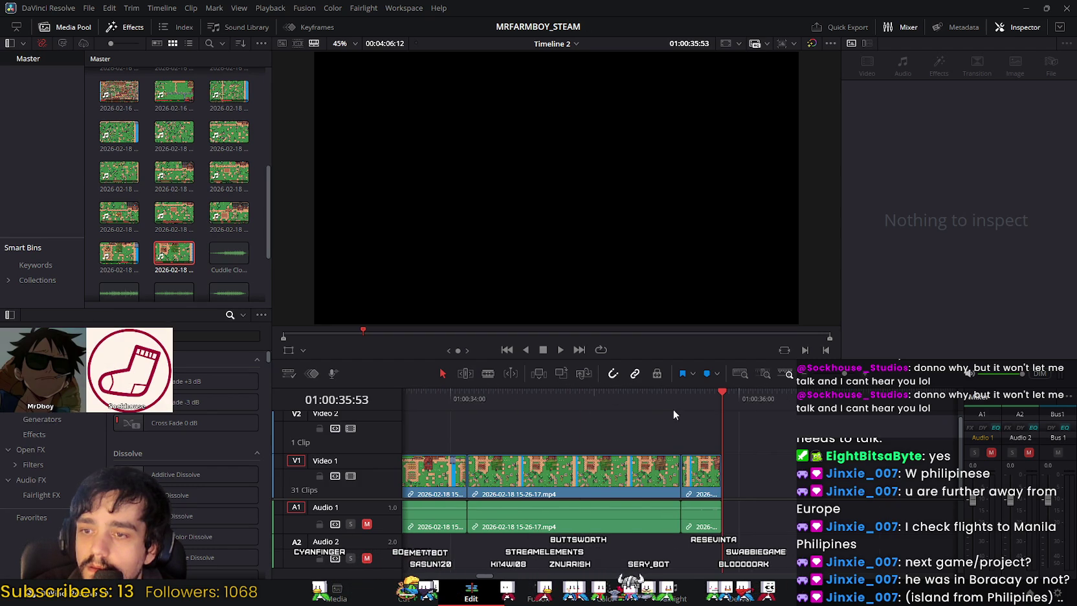
click(434, 393)
click(560, 350)
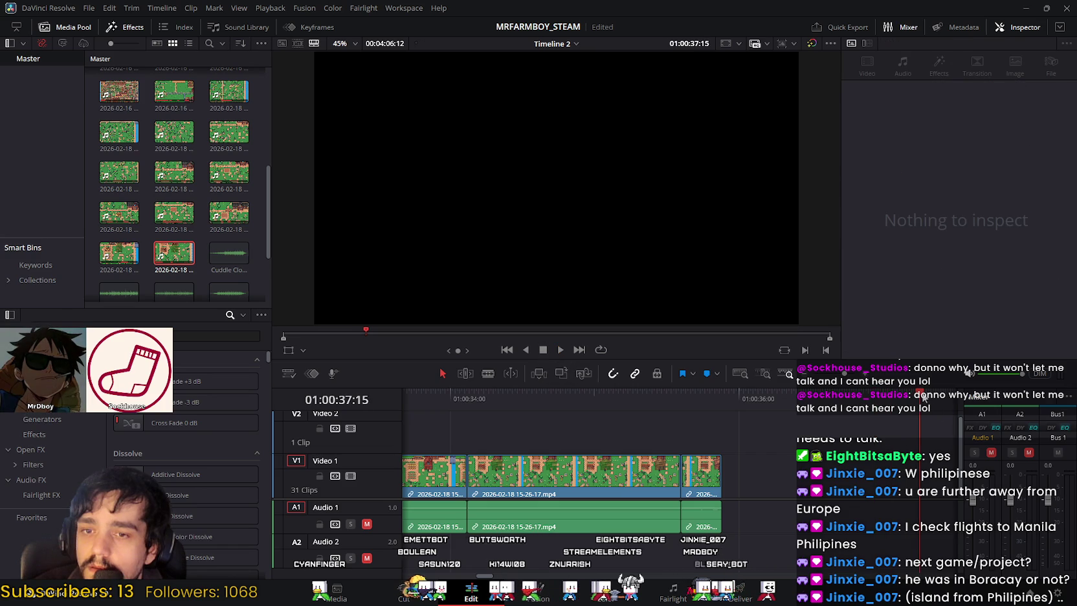
click(714, 401)
drag(713, 401, 432, 397)
click(563, 347)
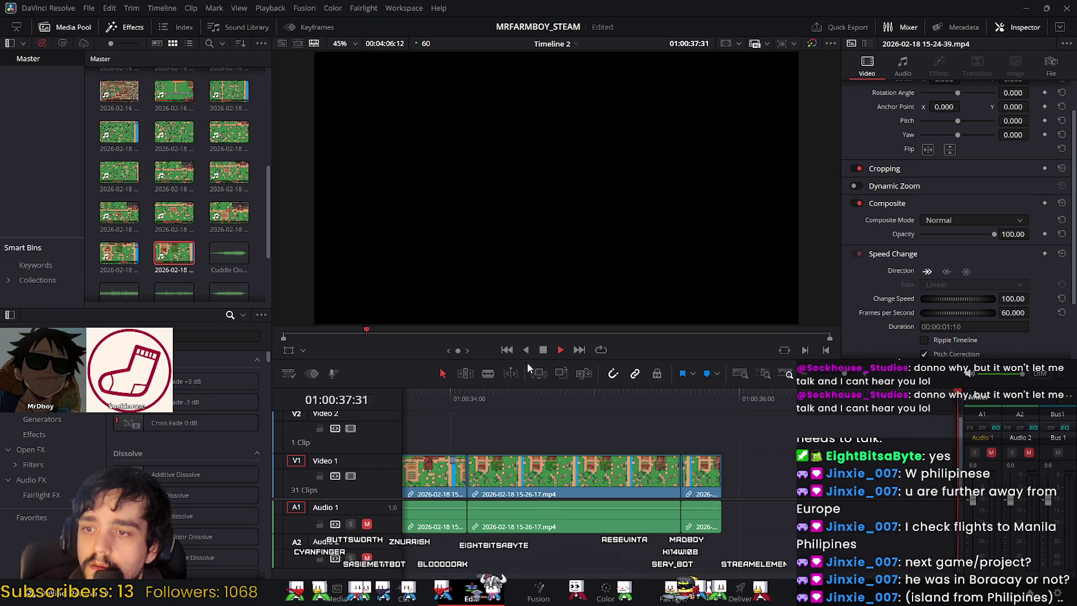
click(541, 352)
drag(750, 407, 482, 394)
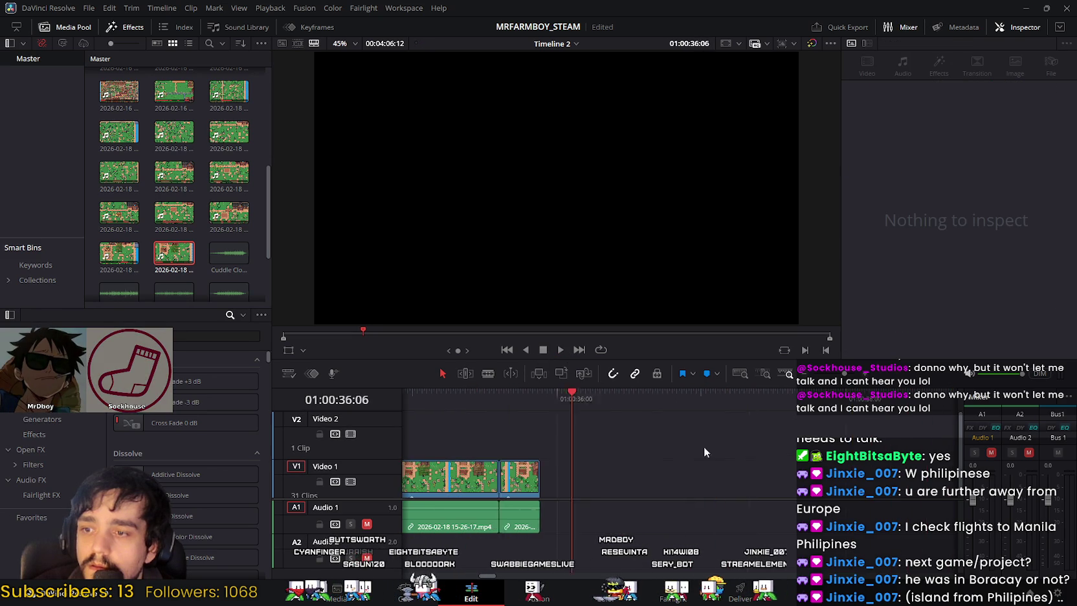
mouse_move(808, 394)
mouse_down()
mouse_move(476, 419)
mouse_move(554, 429)
mouse_up()
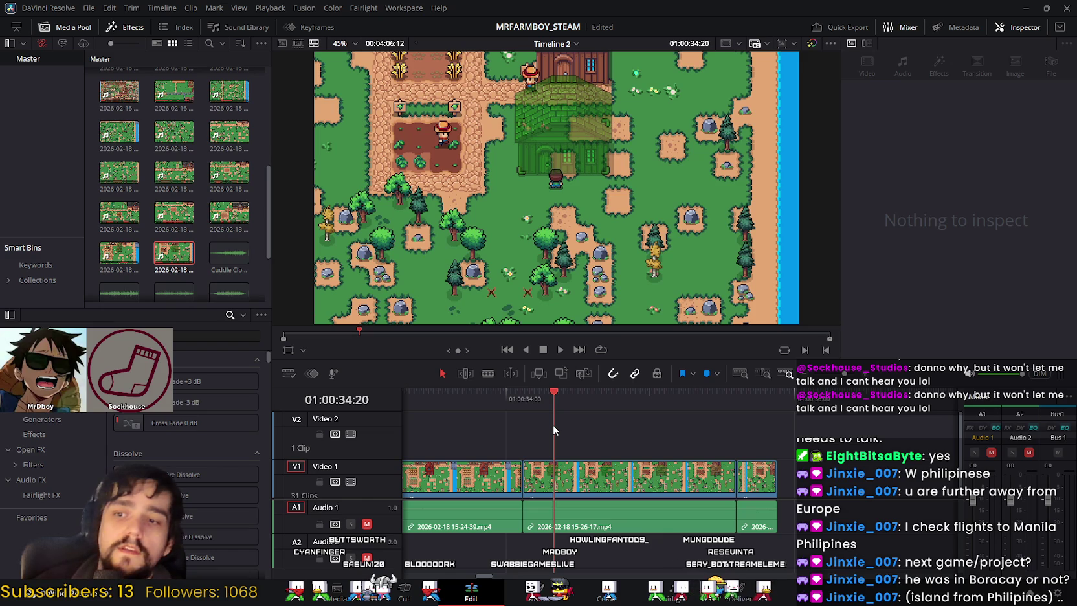
drag(552, 424, 709, 427)
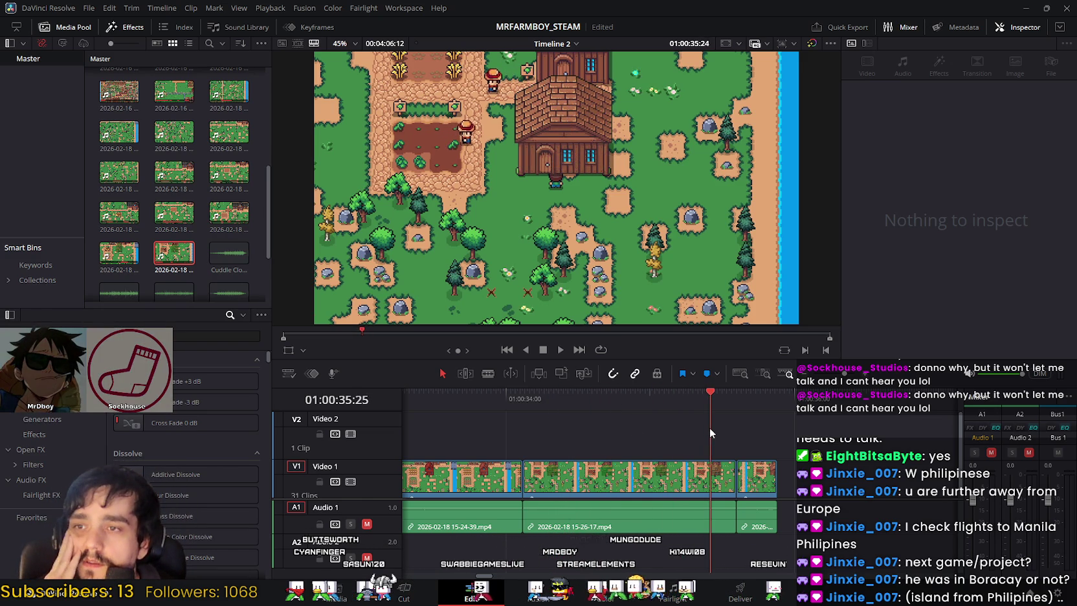
mouse_move(710, 427)
mouse_down()
mouse_move(544, 438)
mouse_move(628, 447)
mouse_move(572, 426)
mouse_move(577, 404)
mouse_move(556, 410)
mouse_move(568, 413)
mouse_move(566, 451)
mouse_move(531, 425)
mouse_move(548, 432)
mouse_up()
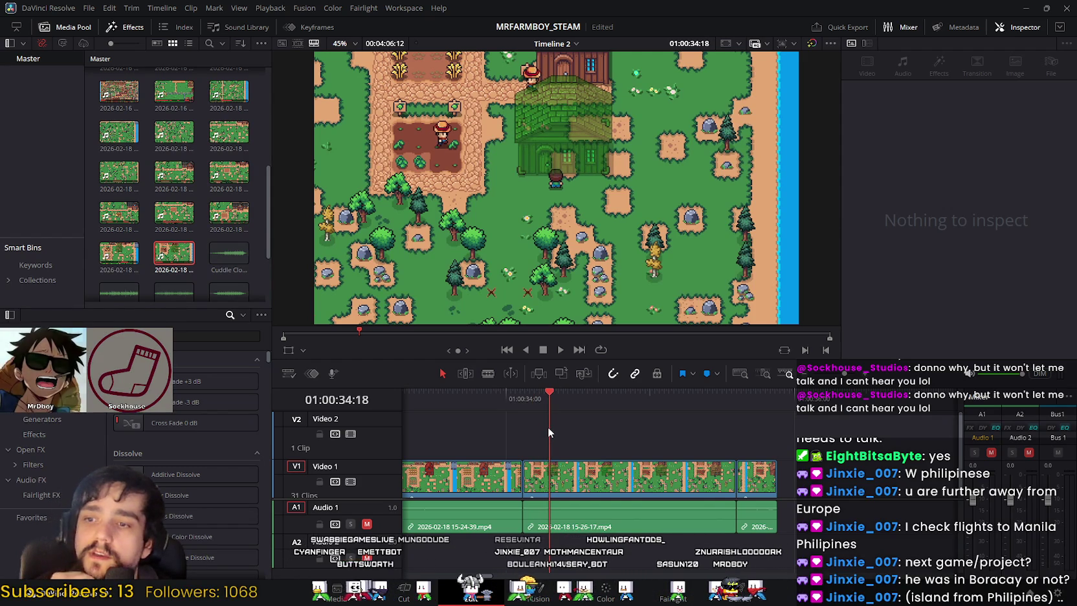
mouse_move(544, 426)
mouse_down()
mouse_move(501, 434)
mouse_move(759, 453)
mouse_move(660, 456)
mouse_up()
click(643, 493)
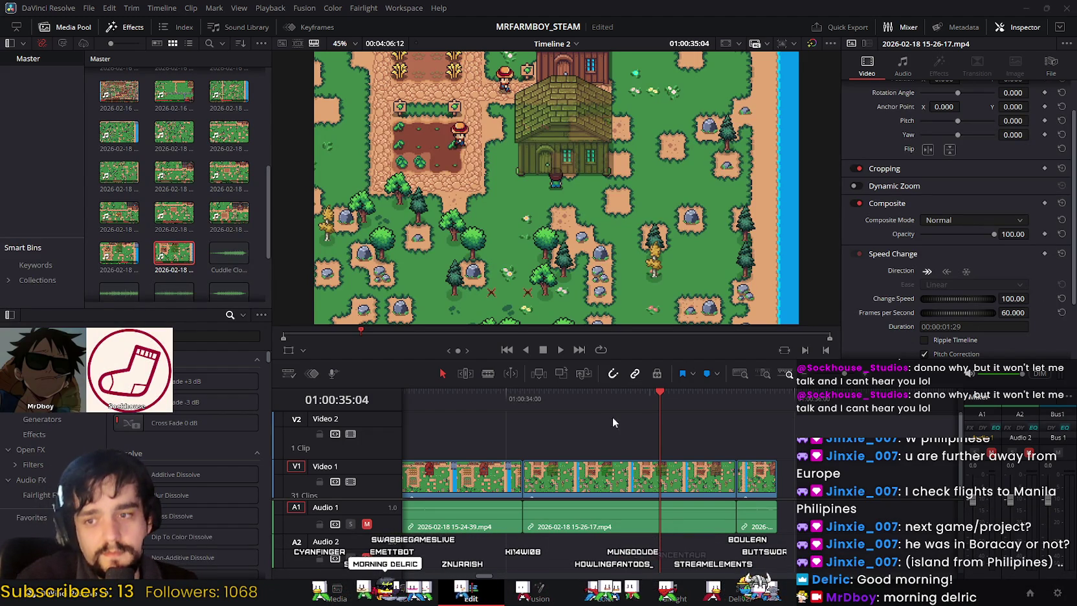
mouse_move(657, 401)
mouse_down()
mouse_move(568, 407)
mouse_move(726, 412)
mouse_move(479, 418)
mouse_move(696, 436)
mouse_up()
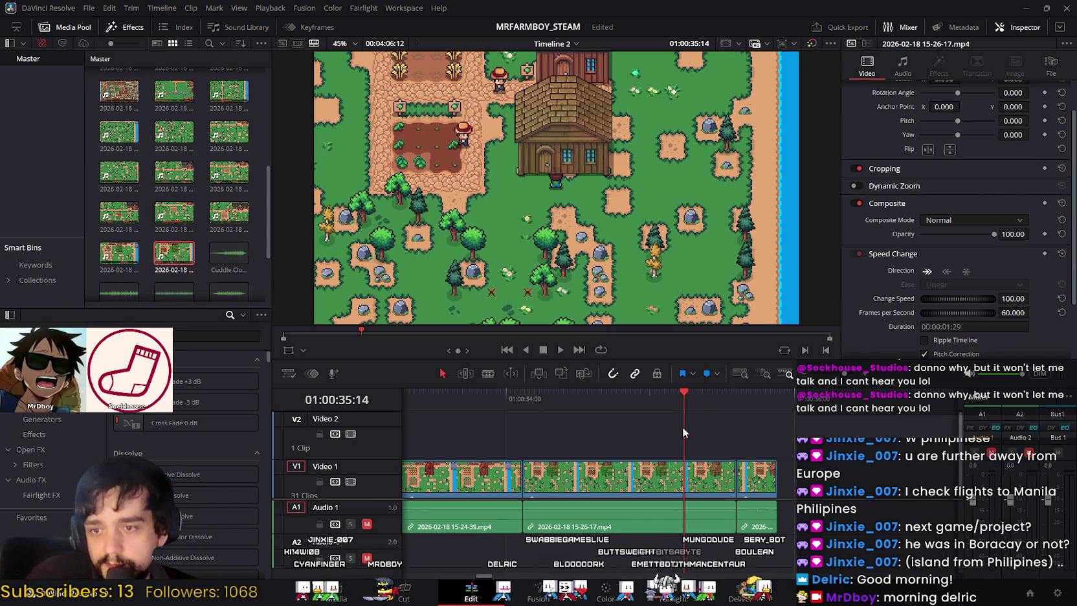
click(679, 393)
drag(679, 394, 477, 391)
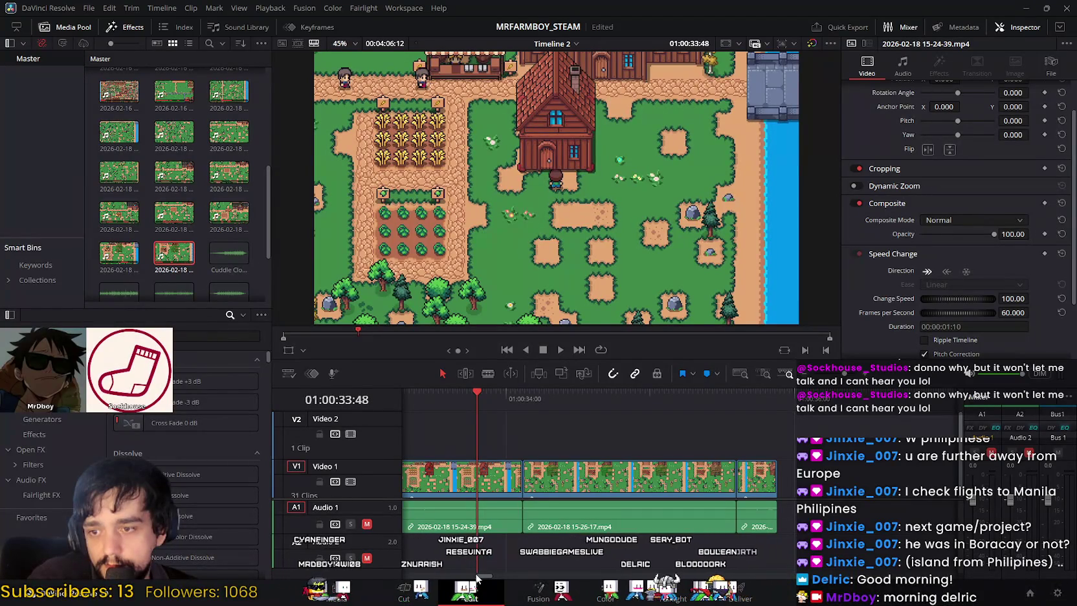
drag(483, 576, 477, 576)
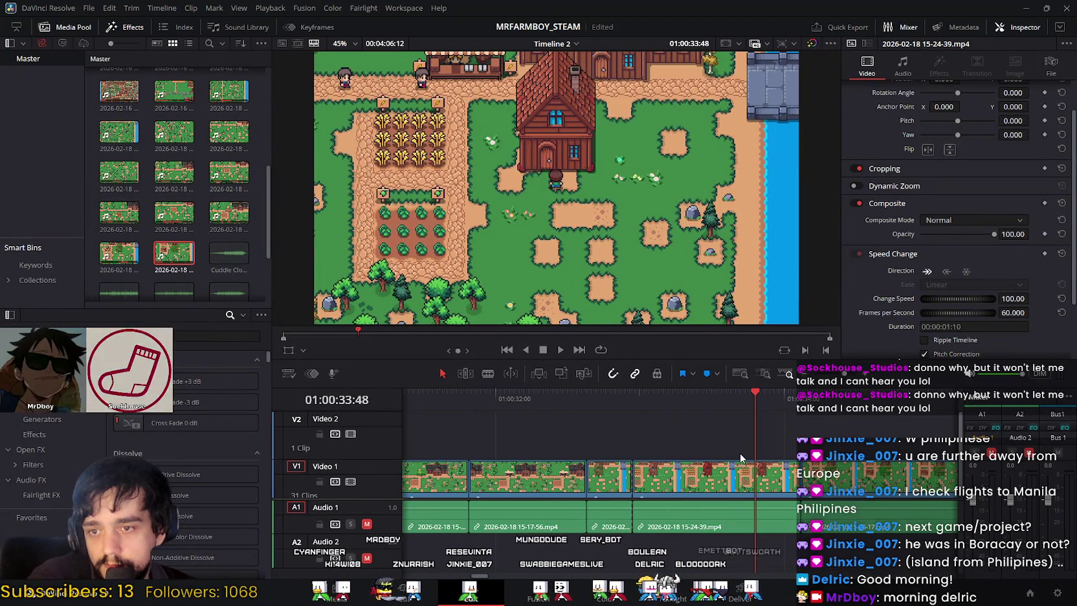
drag(747, 396, 726, 397)
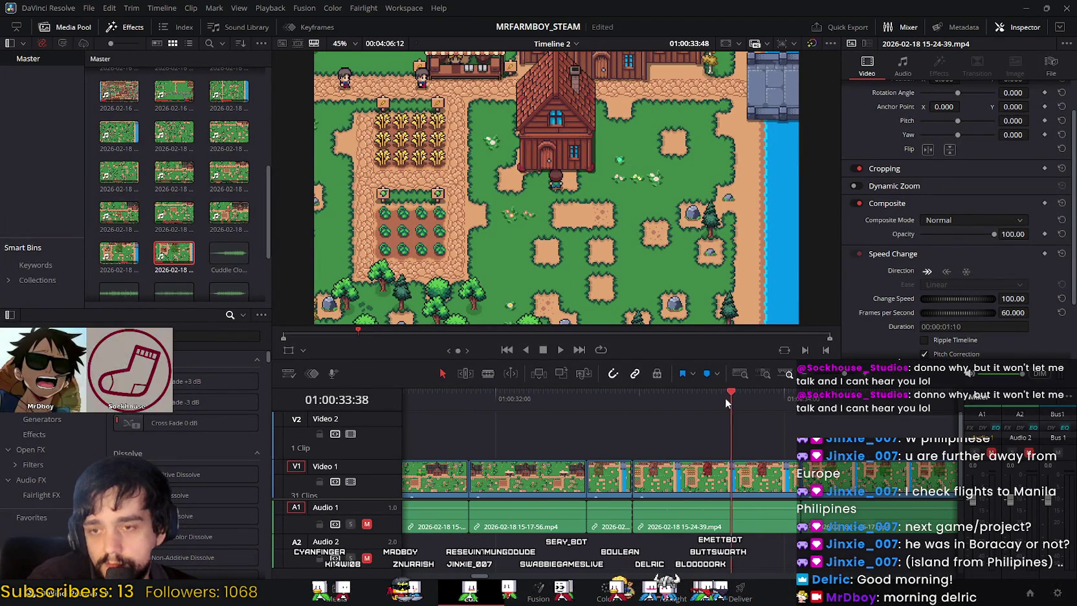
click(560, 349)
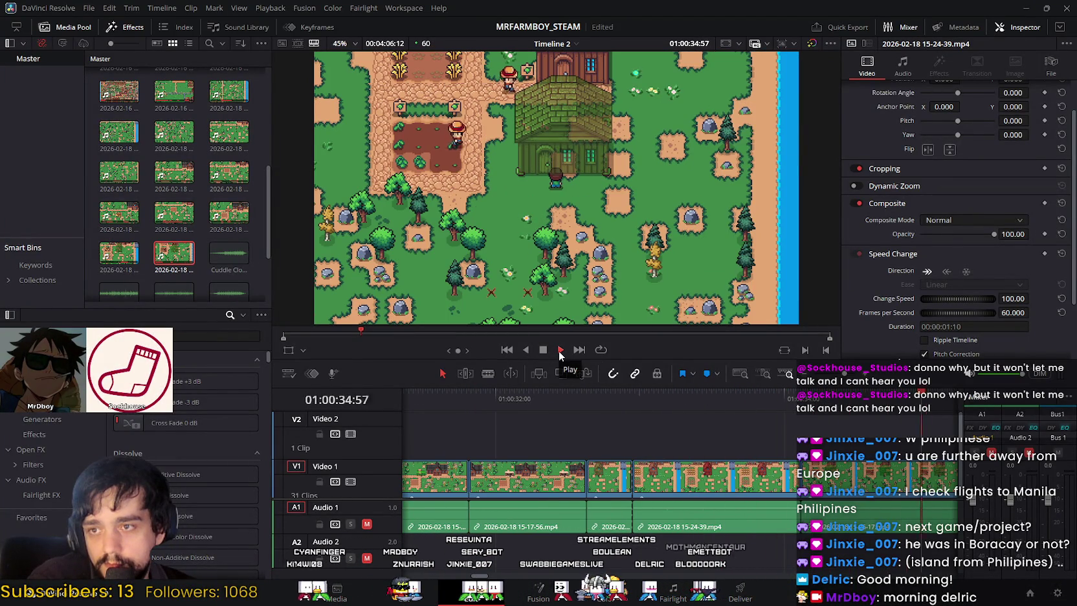
click(548, 350)
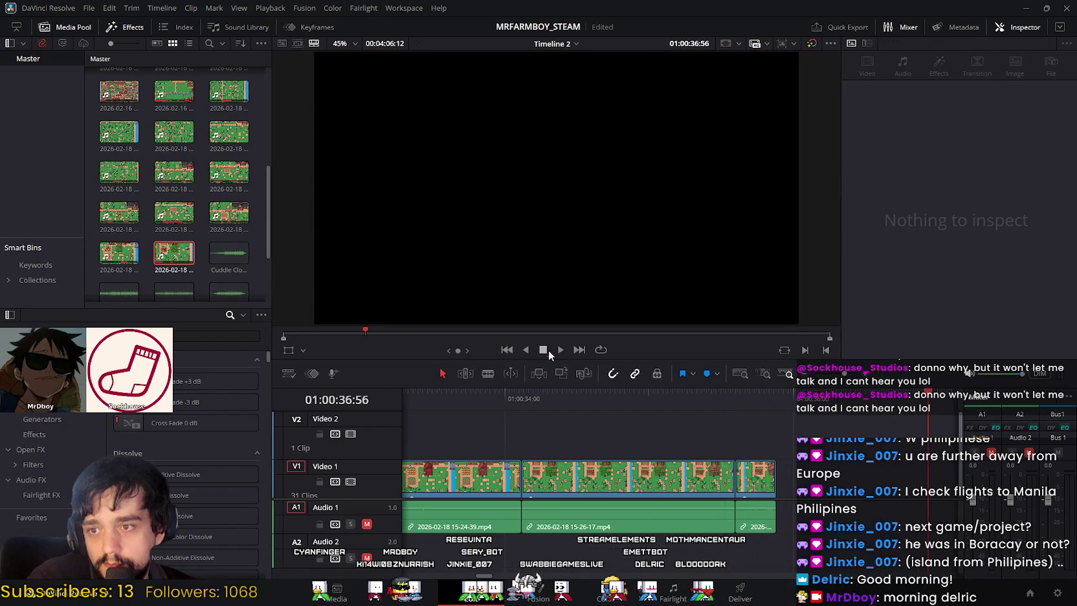
mouse_move(621, 381)
mouse_down()
mouse_move(549, 380)
mouse_move(705, 396)
mouse_up()
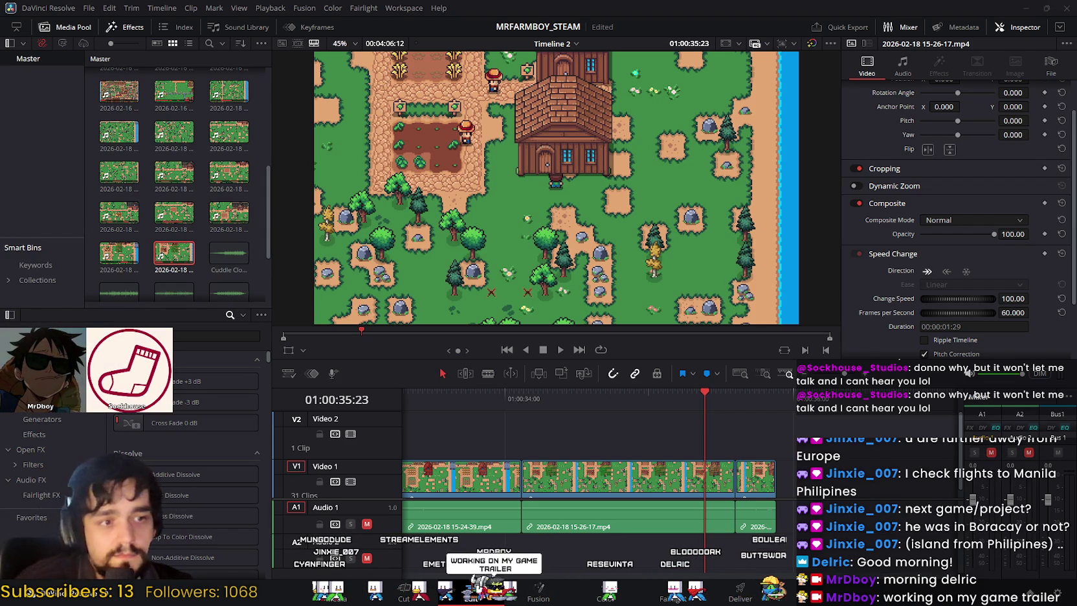
mouse_move(703, 399)
mouse_down()
mouse_move(714, 400)
mouse_move(603, 400)
mouse_move(758, 403)
mouse_move(505, 395)
mouse_move(749, 406)
mouse_move(448, 415)
mouse_move(754, 463)
mouse_move(458, 452)
mouse_up()
mouse_move(452, 413)
mouse_down()
mouse_move(441, 395)
mouse_move(551, 415)
mouse_up()
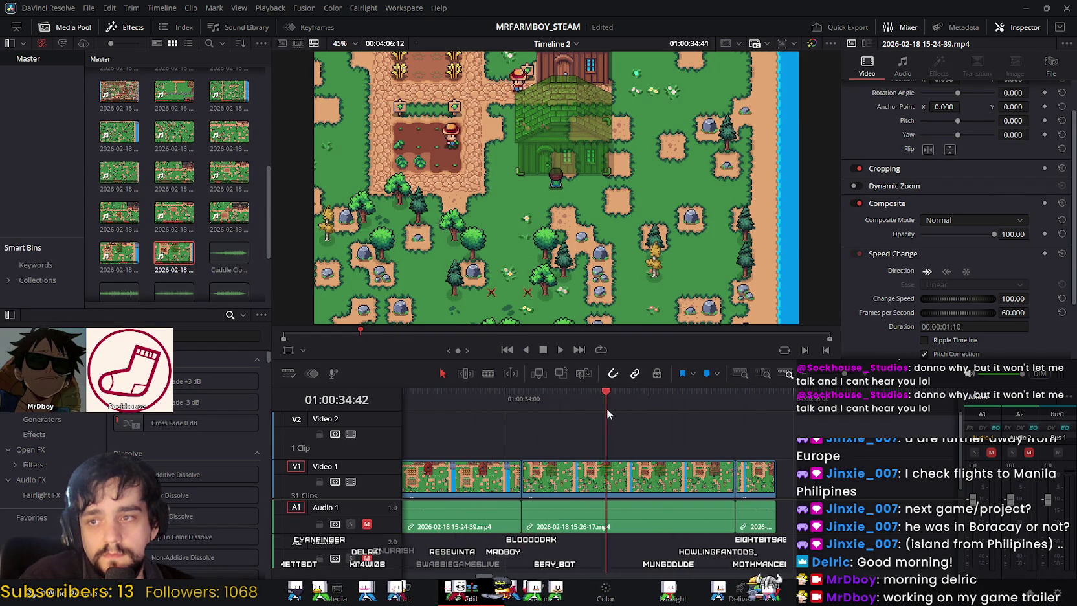
mouse_move(708, 414)
mouse_down()
mouse_move(750, 409)
mouse_move(494, 414)
mouse_up()
mouse_move(612, 413)
mouse_down()
mouse_move(762, 420)
mouse_move(468, 418)
mouse_up()
click(561, 351)
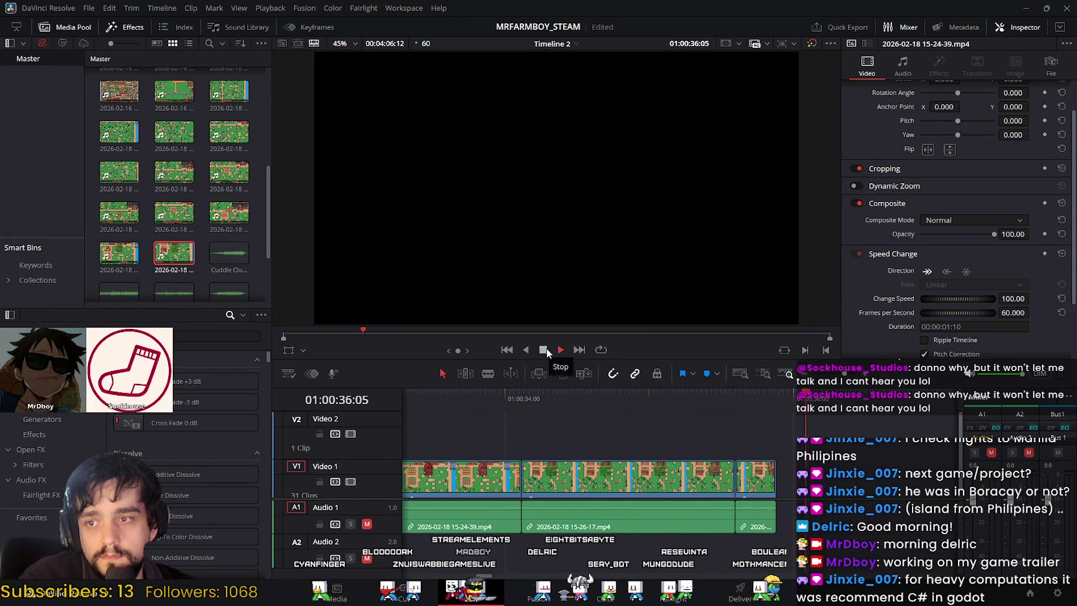
drag(887, 396, 624, 394)
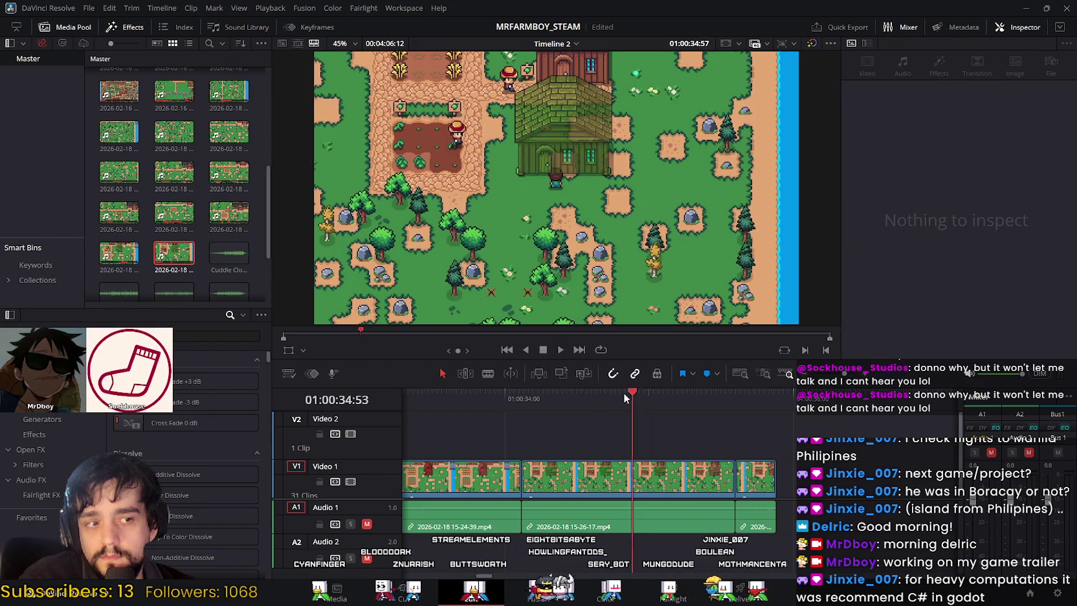
drag(544, 395, 481, 394)
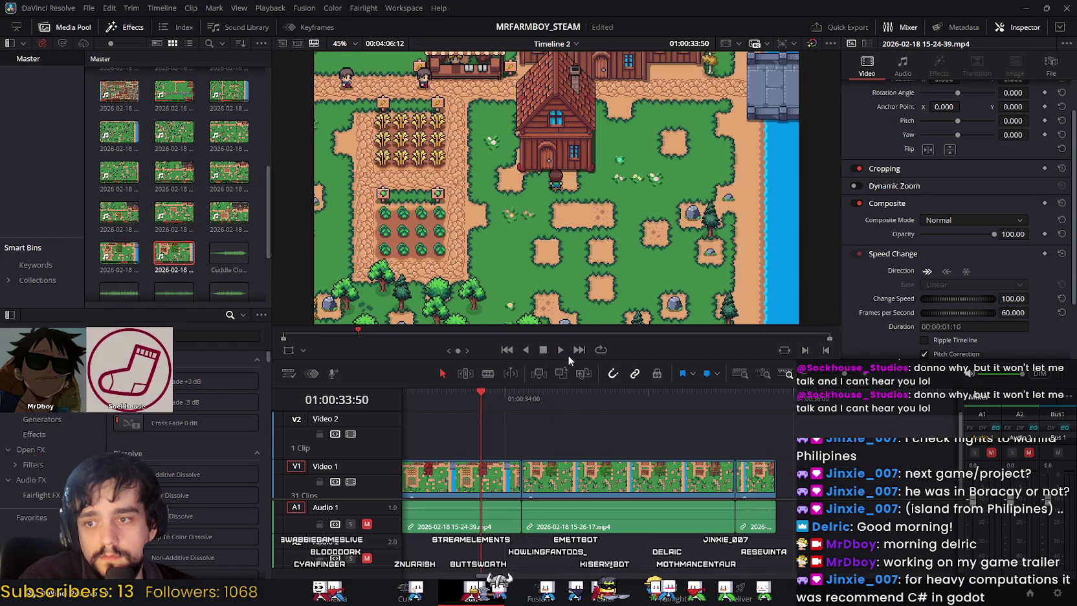
click(561, 349)
click(649, 394)
drag(649, 396, 485, 400)
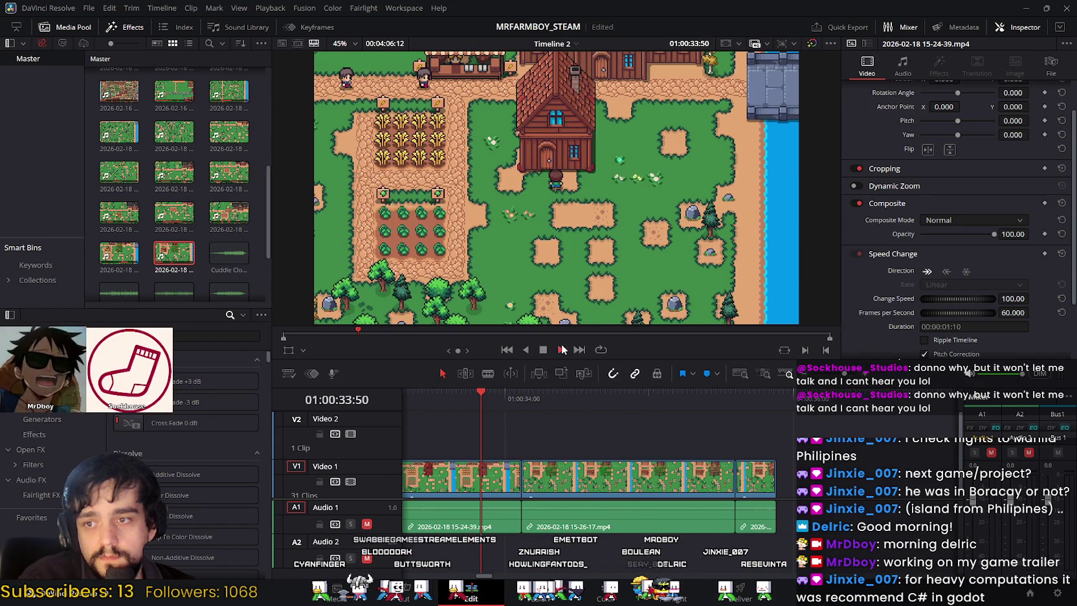
key(space)
key(space)
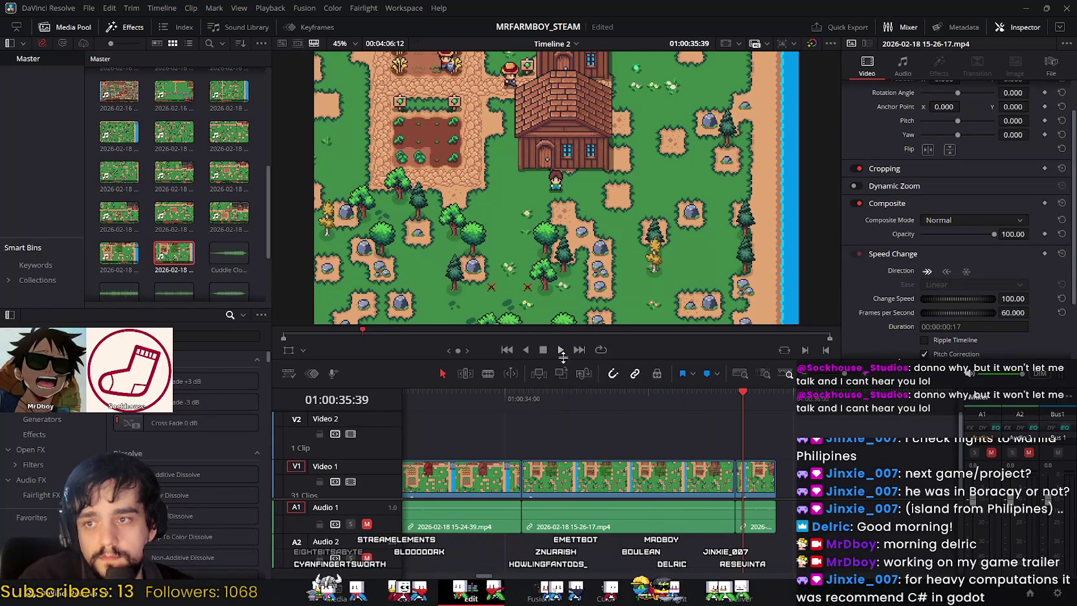
drag(733, 395, 504, 396)
click(560, 349)
click(543, 349)
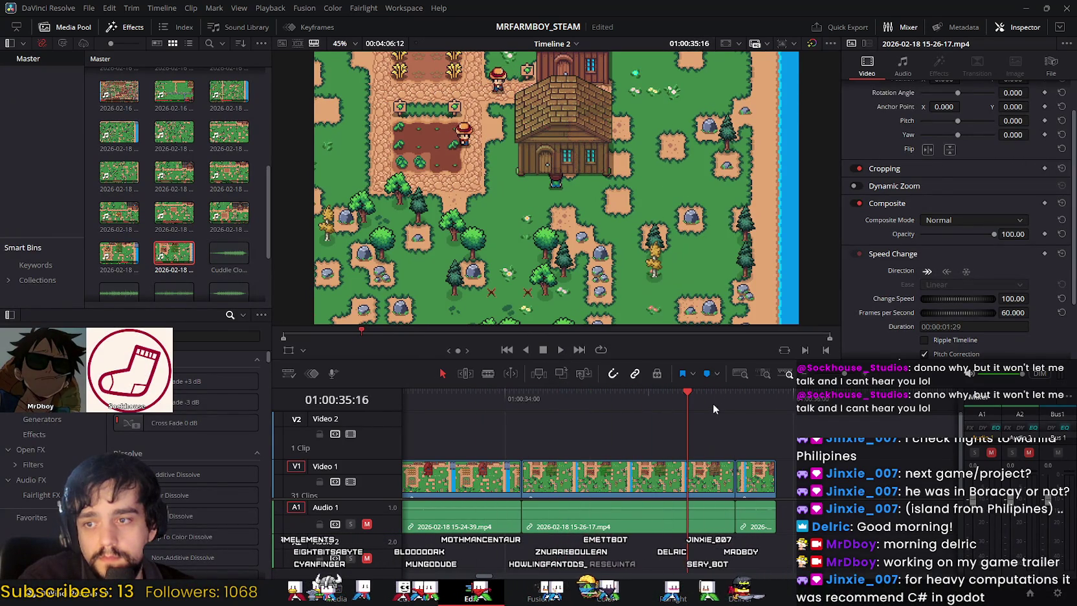
drag(689, 393, 475, 396)
click(555, 353)
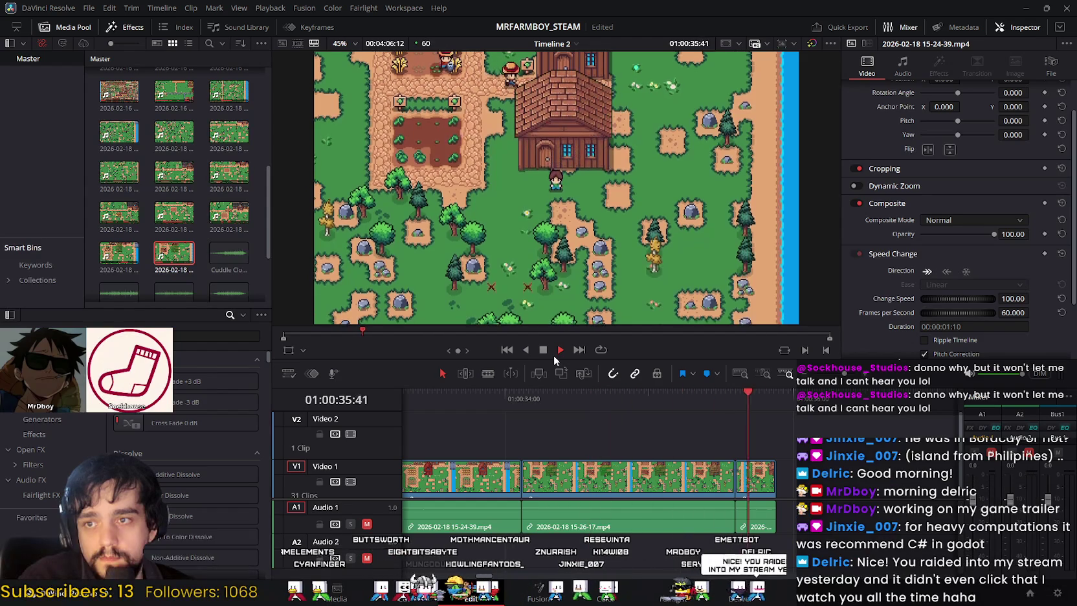
click(543, 350)
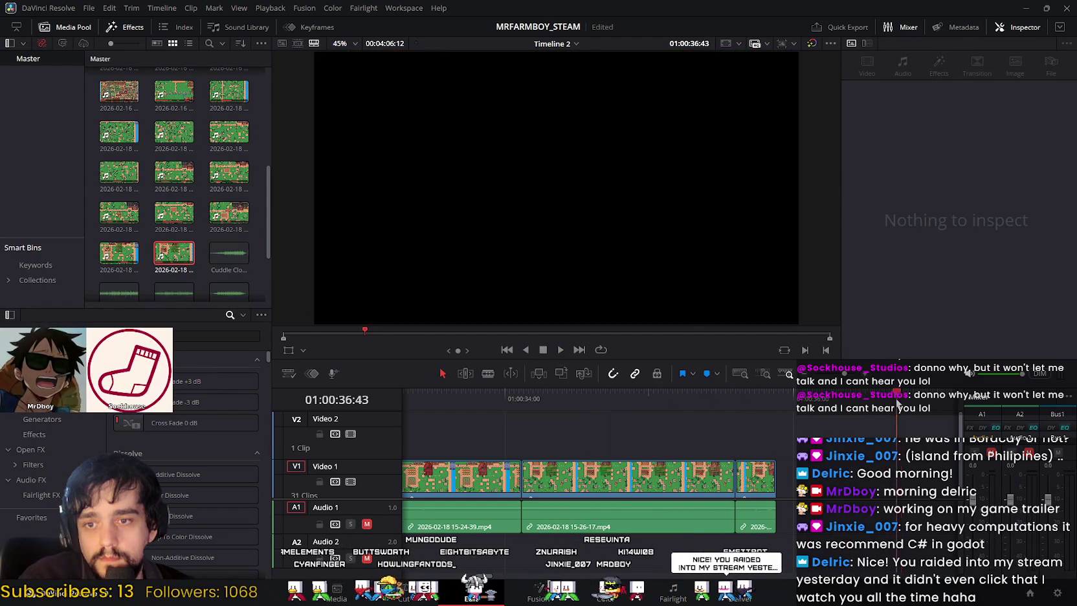
click(581, 394)
mouse_move(581, 403)
mouse_down()
mouse_move(560, 407)
mouse_move(736, 404)
mouse_move(545, 409)
mouse_move(618, 407)
mouse_up()
click(649, 479)
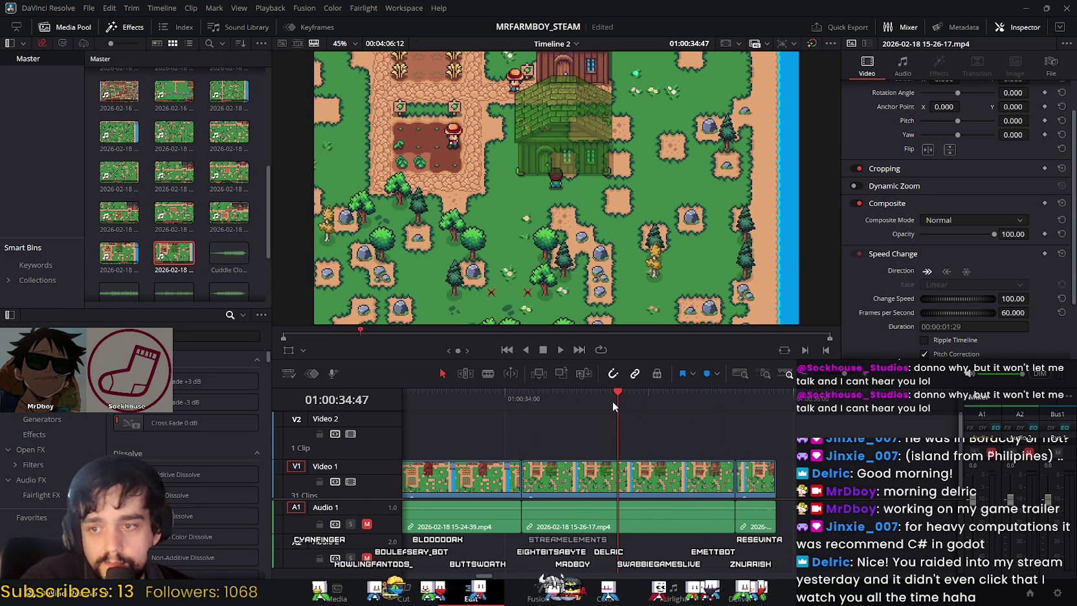
click(667, 391)
mouse_move(667, 391)
mouse_down()
mouse_move(728, 397)
mouse_move(610, 393)
mouse_up()
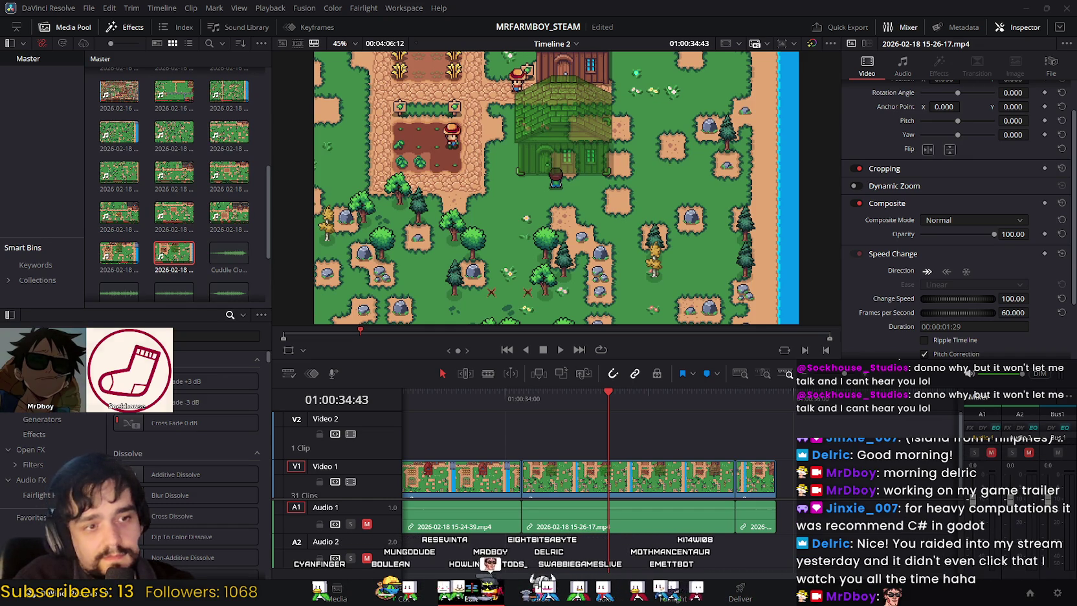
mouse_move(607, 398)
mouse_down()
mouse_move(482, 419)
mouse_move(756, 448)
mouse_move(516, 451)
mouse_move(490, 438)
mouse_up()
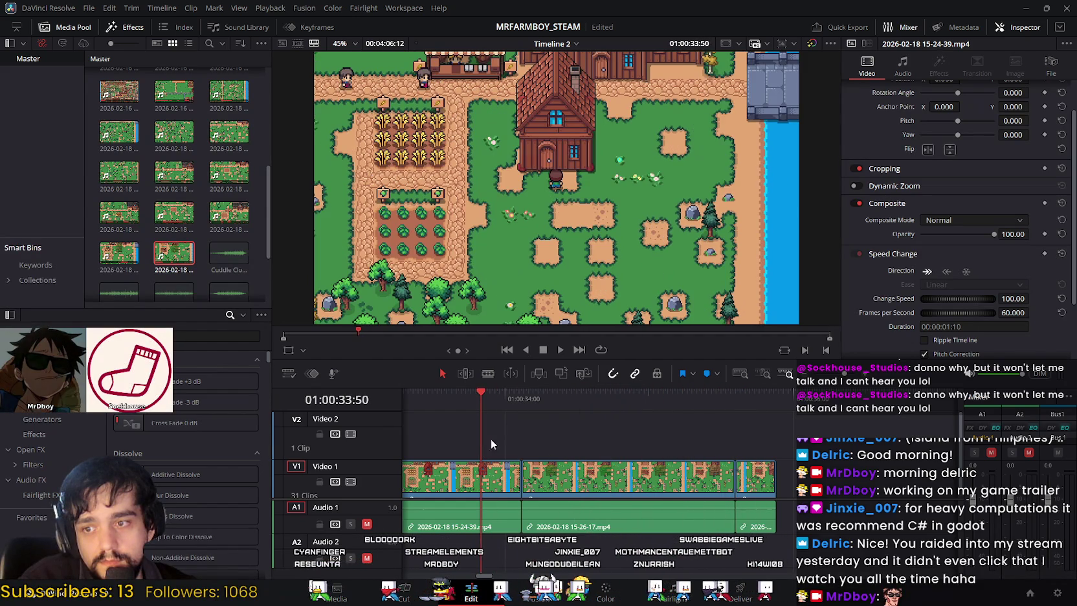
click(560, 350)
click(543, 350)
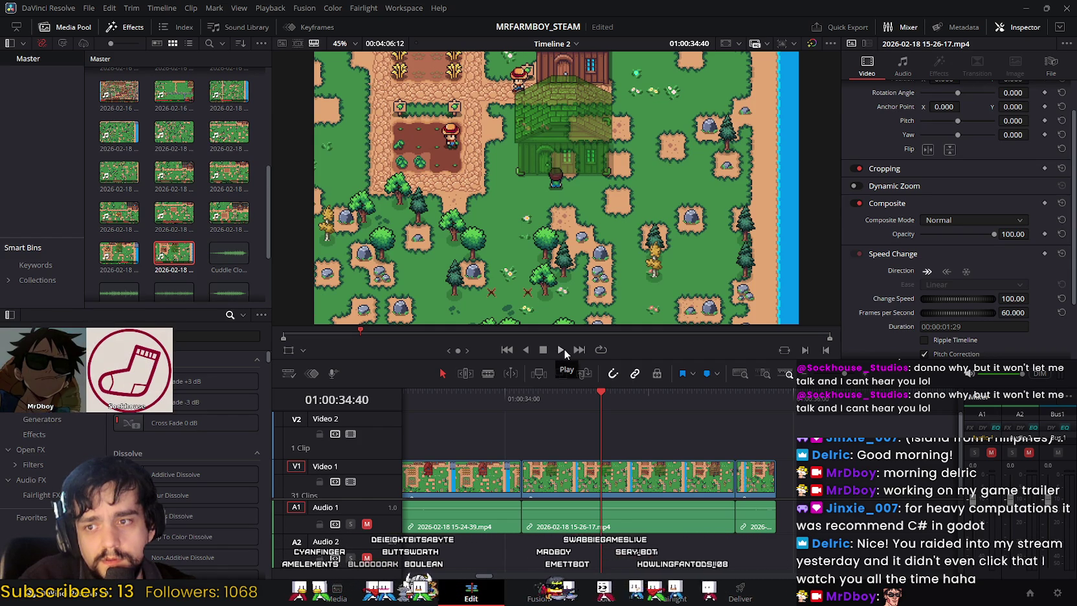
click(561, 349)
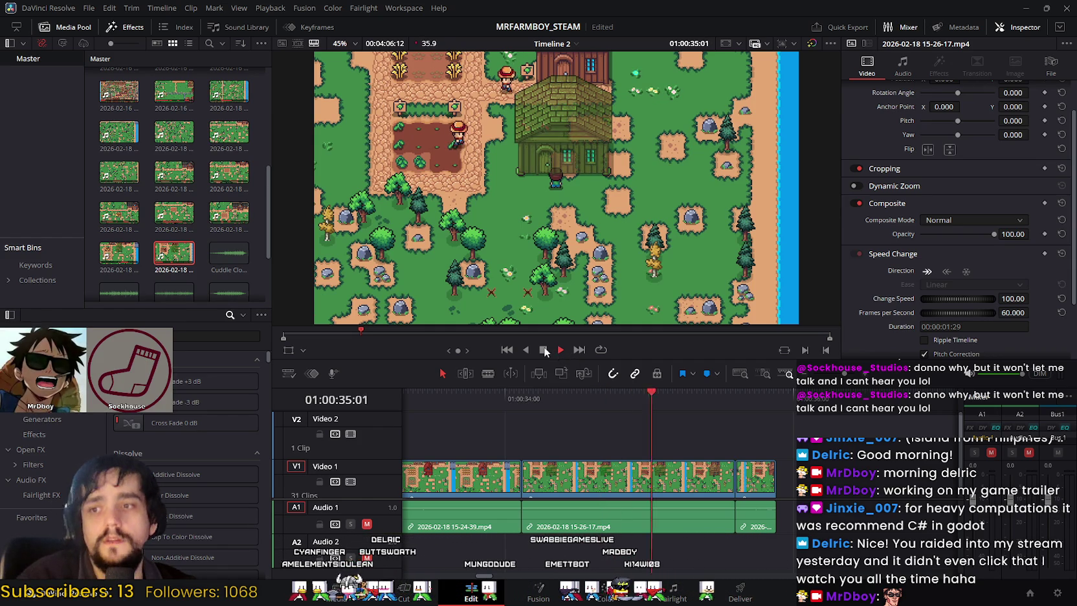
key(space)
click(543, 394)
click(474, 413)
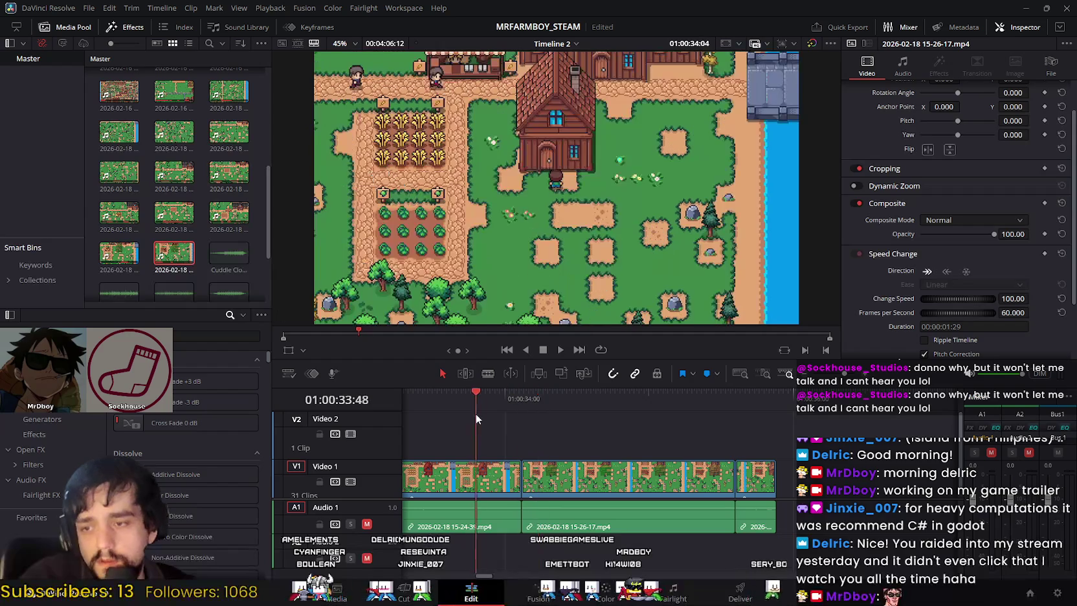
click(558, 353)
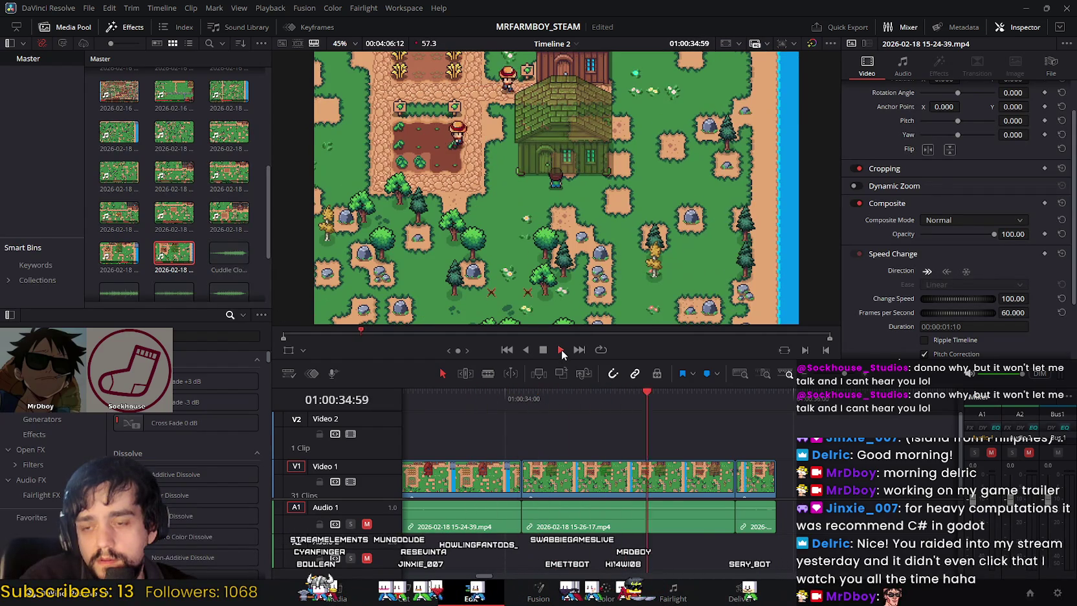
click(542, 349)
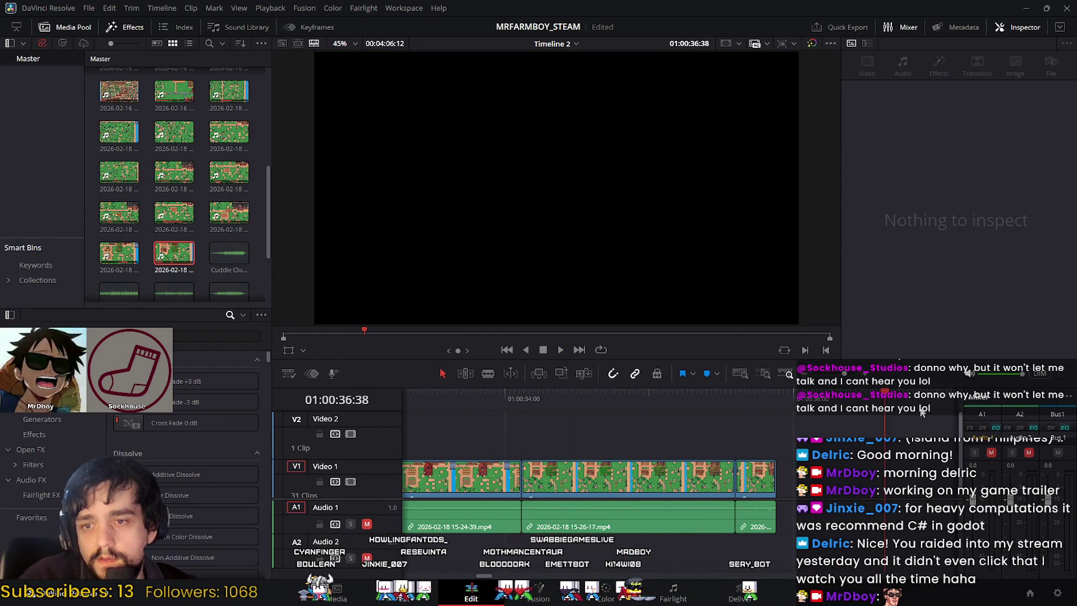
click(573, 396)
drag(503, 407, 487, 404)
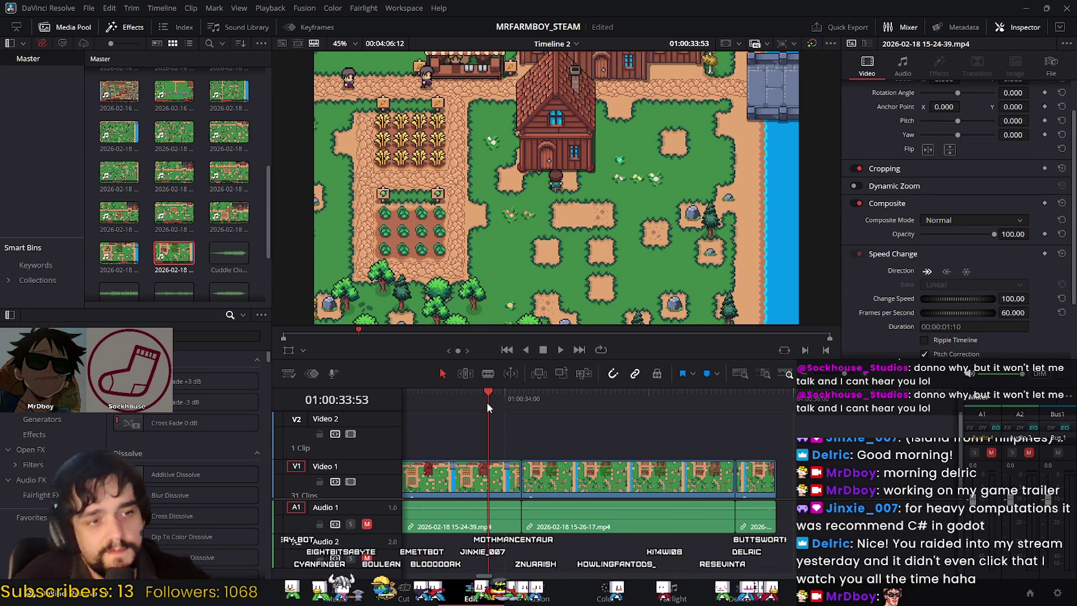
mouse_move(488, 402)
mouse_down()
mouse_move(608, 397)
mouse_move(598, 401)
mouse_up()
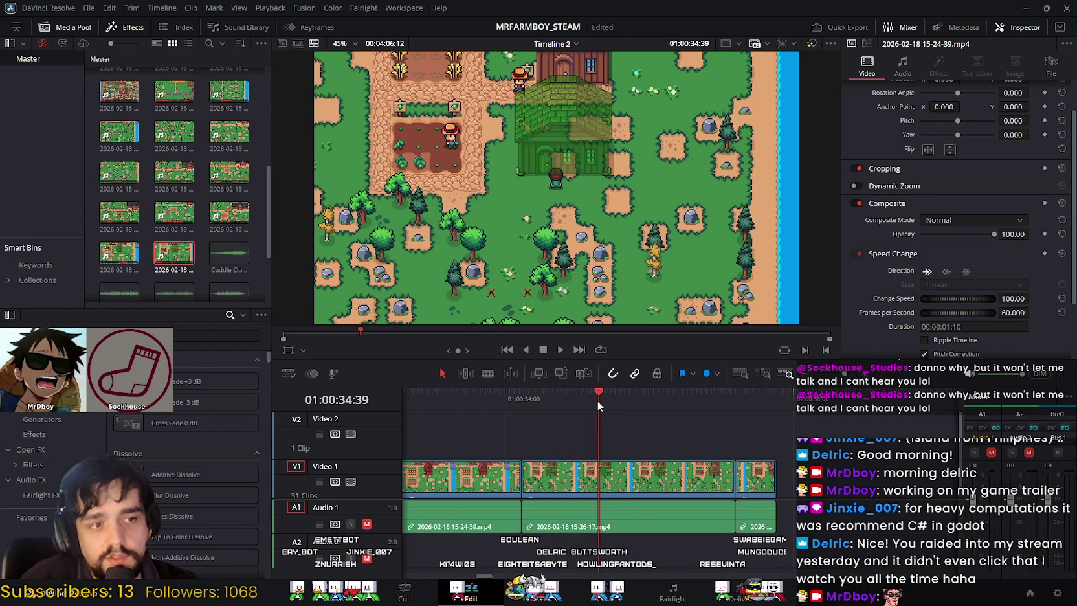
drag(597, 400, 491, 404)
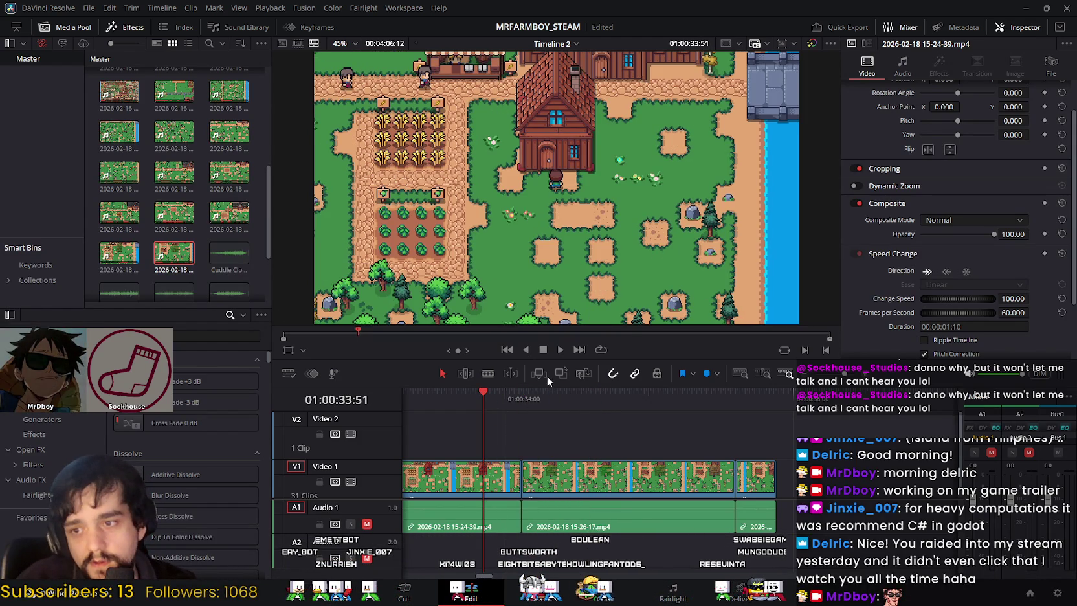
click(559, 351)
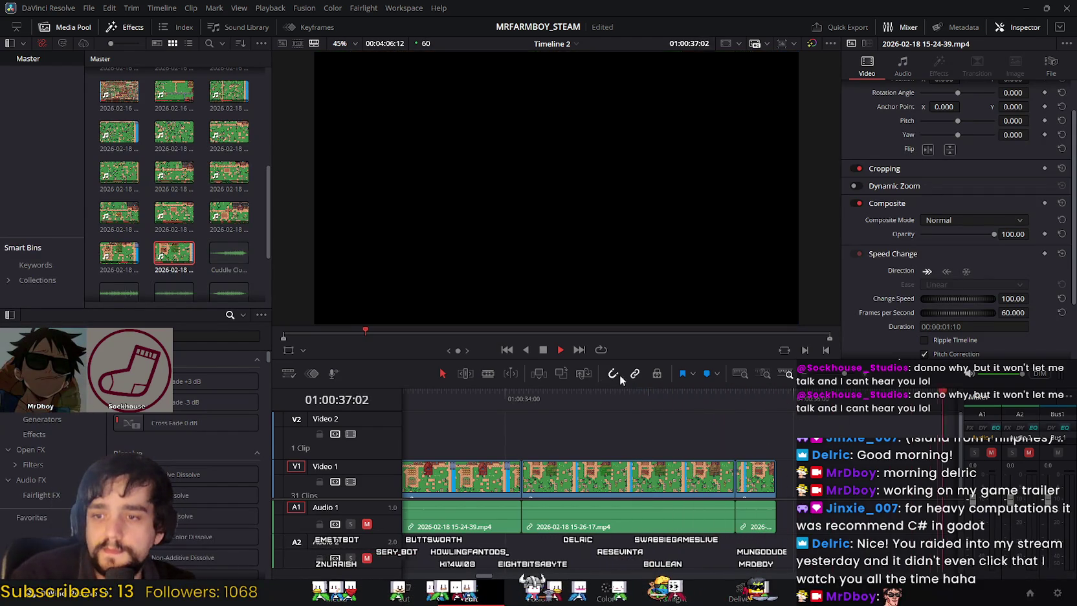
click(543, 350)
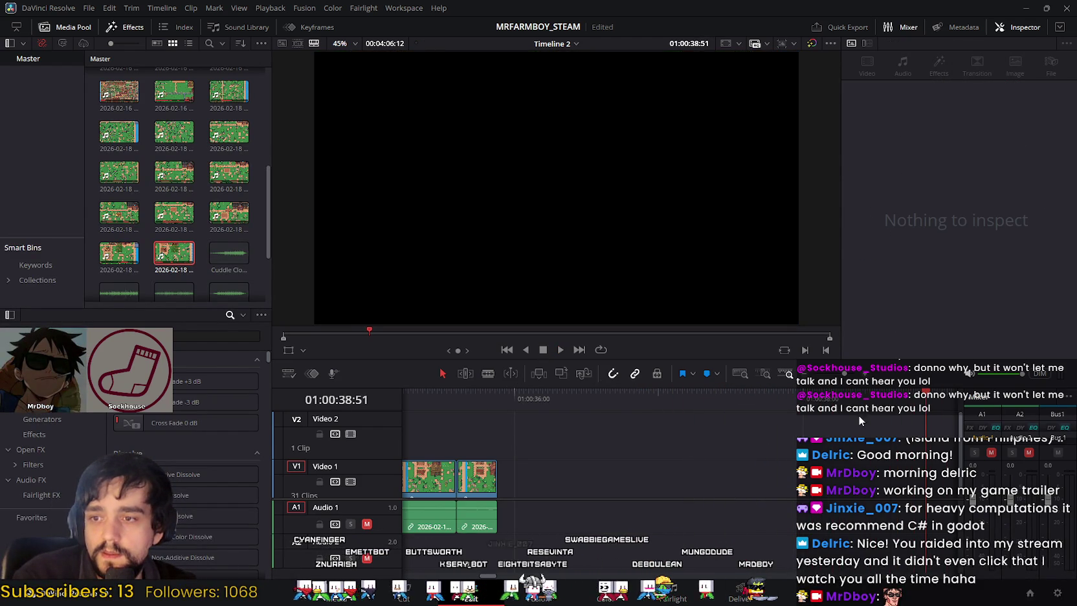
click(434, 390)
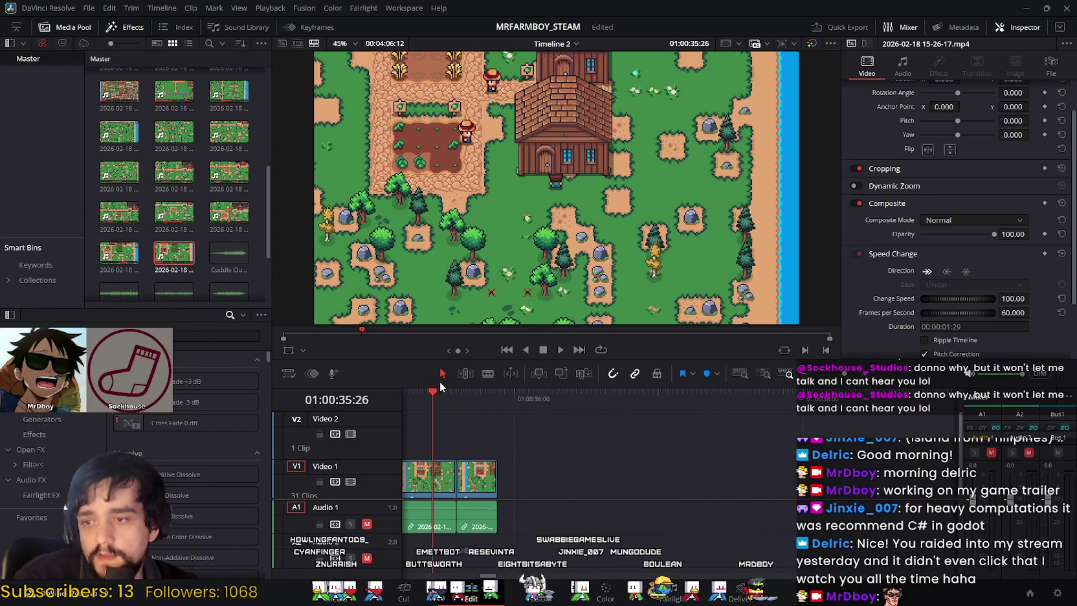
scroll(582, 415, left, 3)
drag(603, 395, 435, 406)
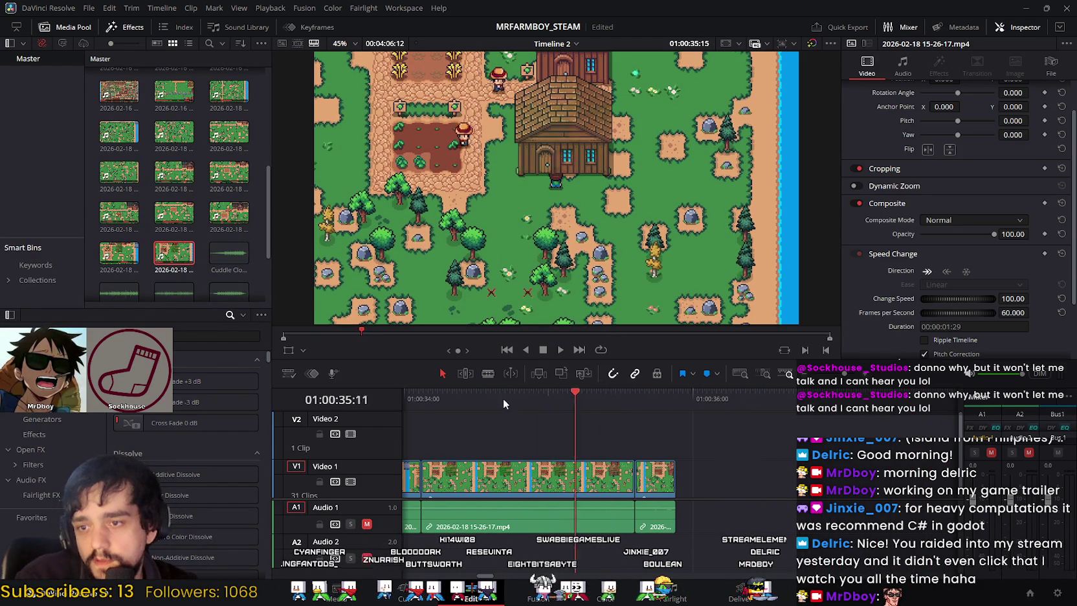
mouse_move(546, 398)
mouse_down()
mouse_move(738, 413)
mouse_move(611, 412)
mouse_up()
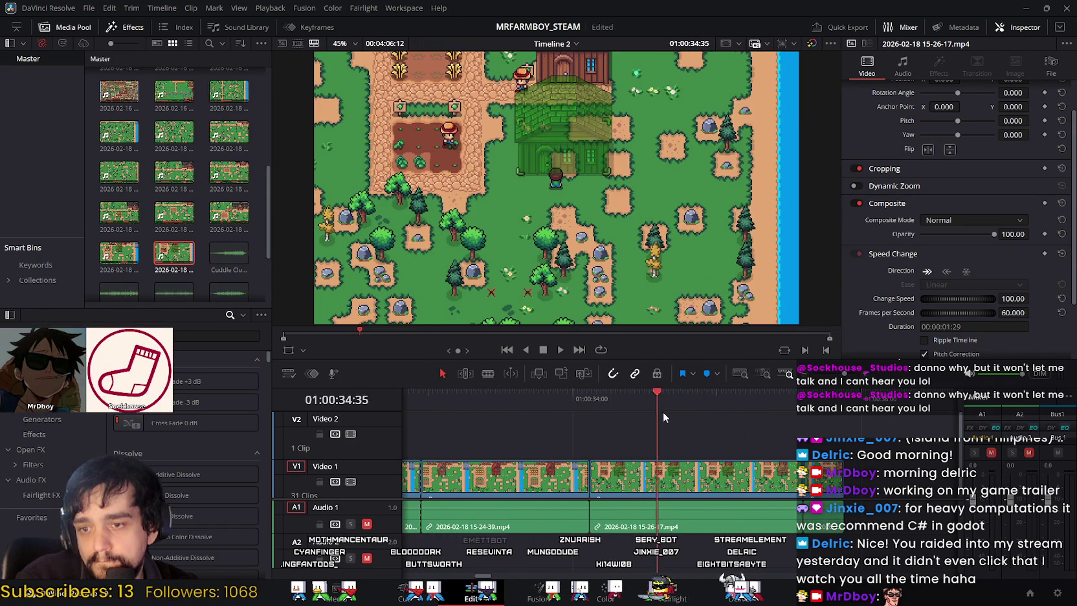
mouse_move(715, 418)
mouse_down()
mouse_move(804, 422)
mouse_move(544, 424)
mouse_up()
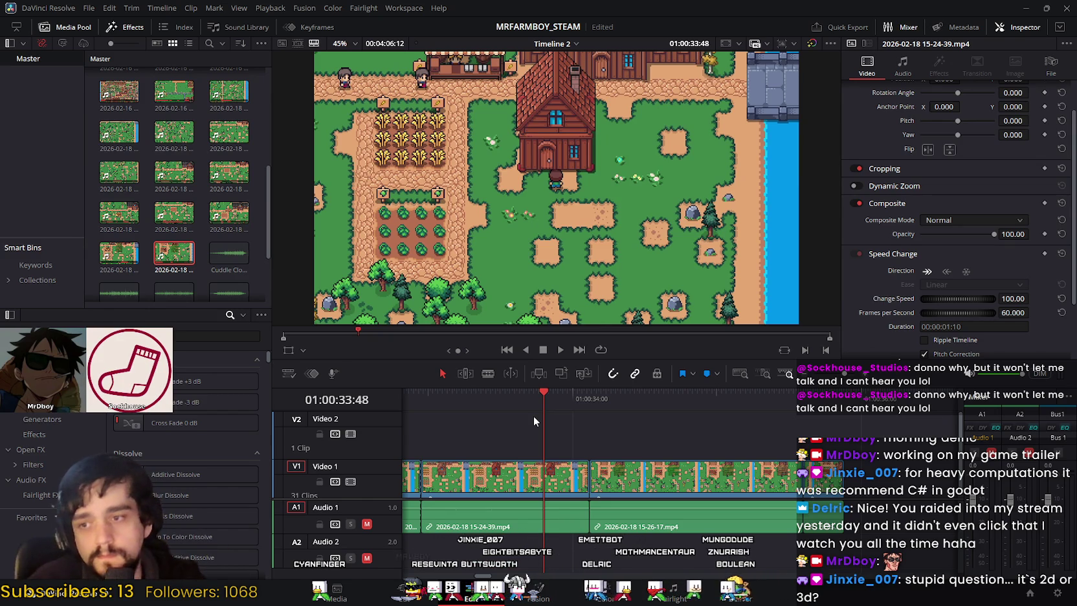
mouse_move(547, 405)
mouse_down()
mouse_move(588, 415)
mouse_move(434, 416)
mouse_move(679, 442)
mouse_move(420, 426)
mouse_move(474, 418)
mouse_up()
click(560, 350)
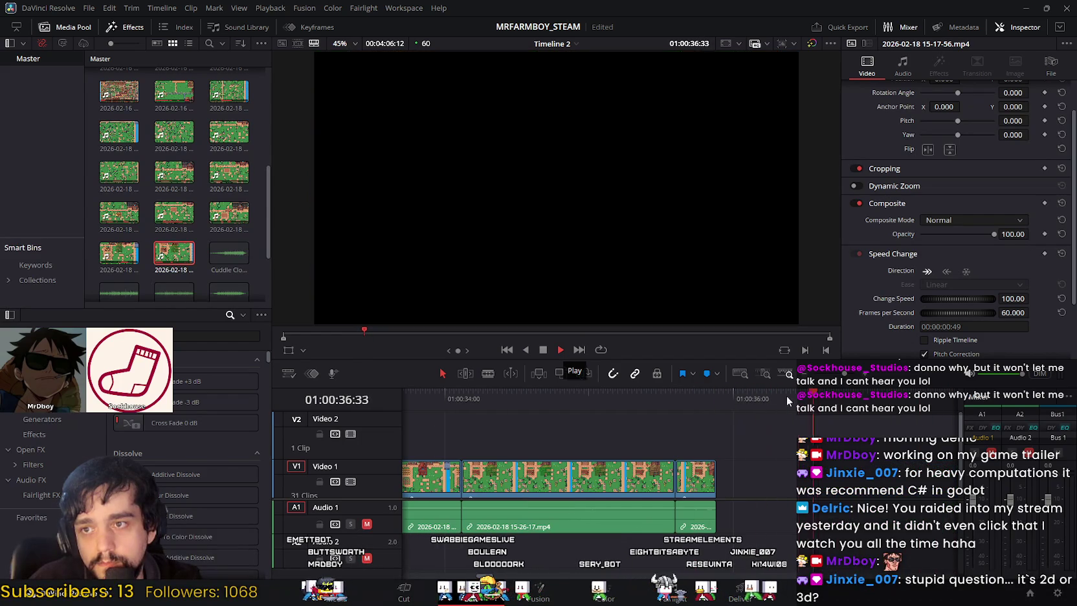
click(541, 350)
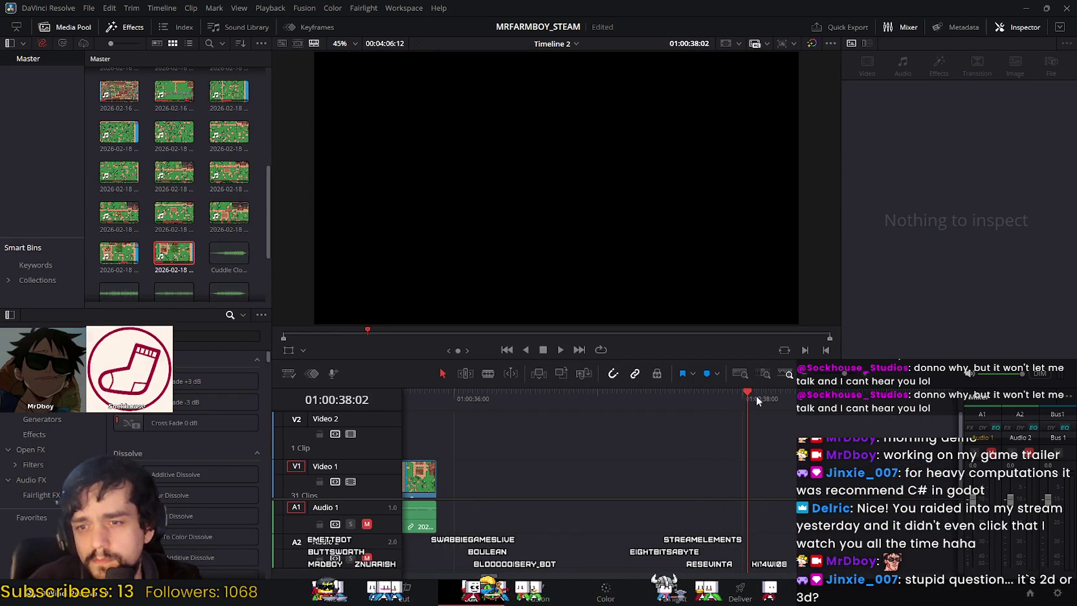
mouse_move(442, 433)
mouse_down()
mouse_move(425, 415)
mouse_move(508, 406)
mouse_move(887, 422)
mouse_up()
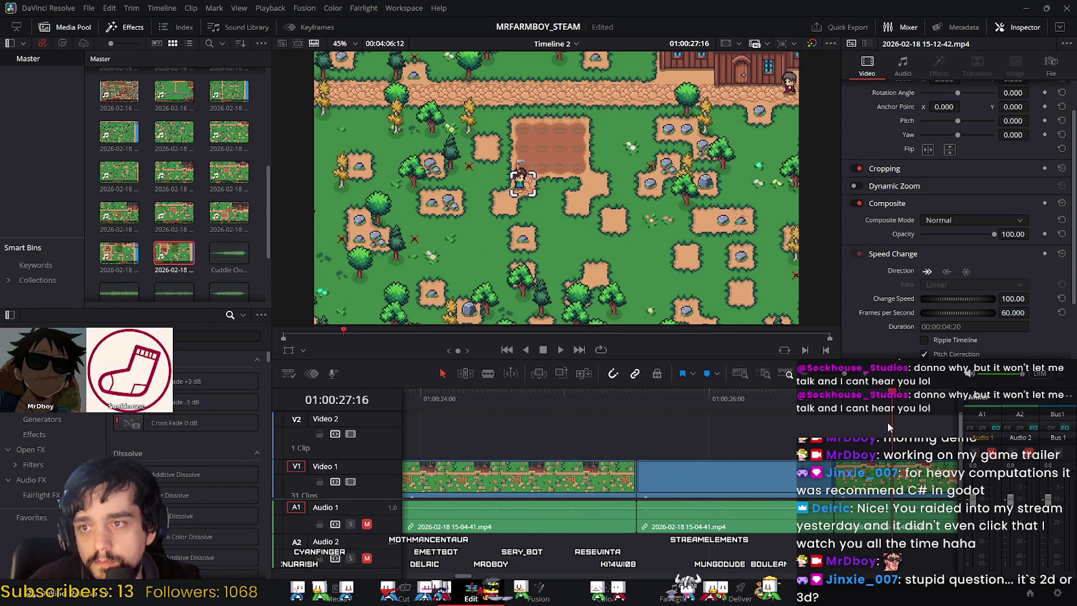
click(560, 349)
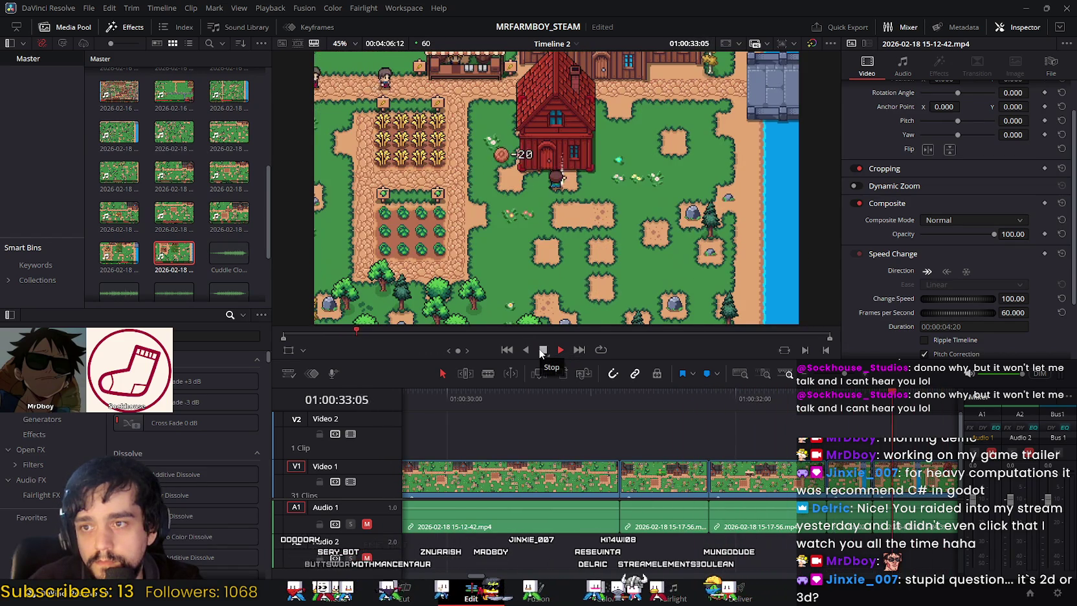
click(542, 349)
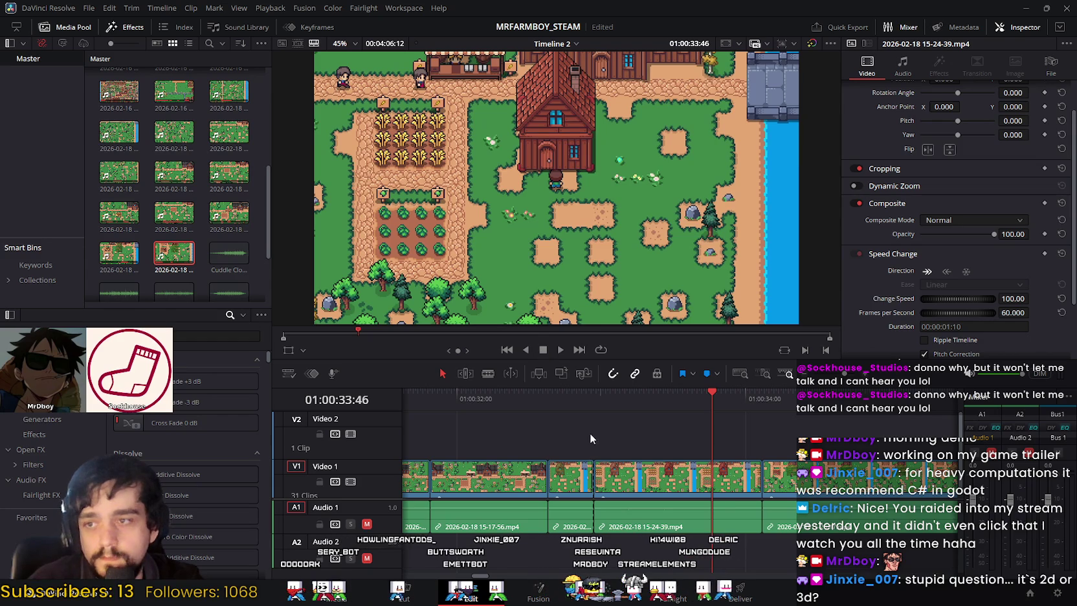
mouse_move(591, 406)
mouse_down()
mouse_move(418, 395)
mouse_move(577, 404)
mouse_up()
mouse_move(506, 405)
mouse_down()
mouse_move(563, 402)
mouse_move(422, 402)
mouse_move(469, 401)
mouse_up()
click(521, 477)
click(522, 478)
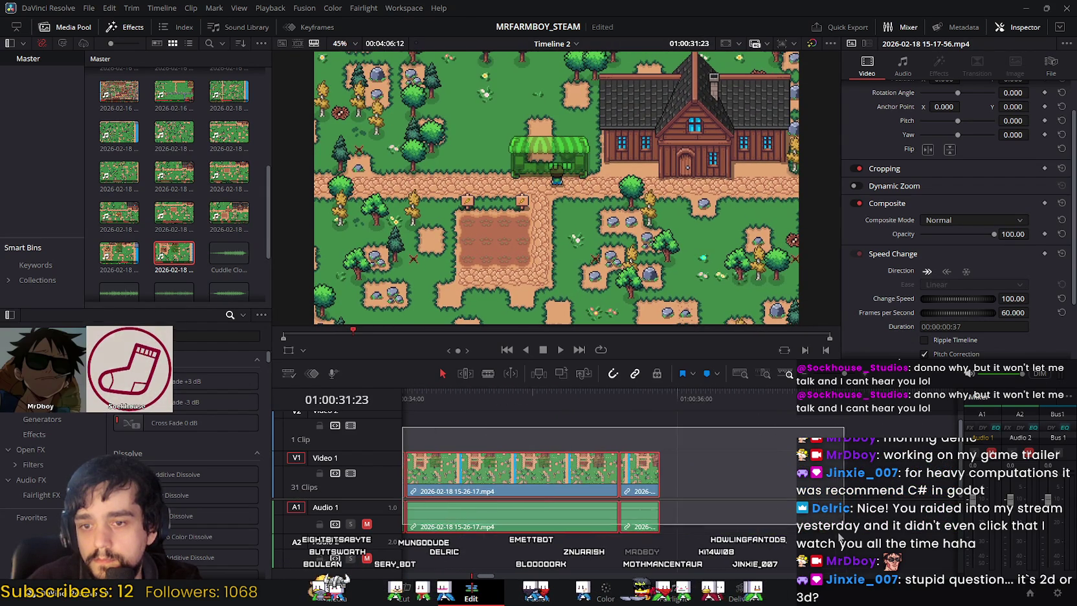
Step: Delete the clips after 15-12-42 and save the project
drag(588, 453, 805, 539)
key(Delete)
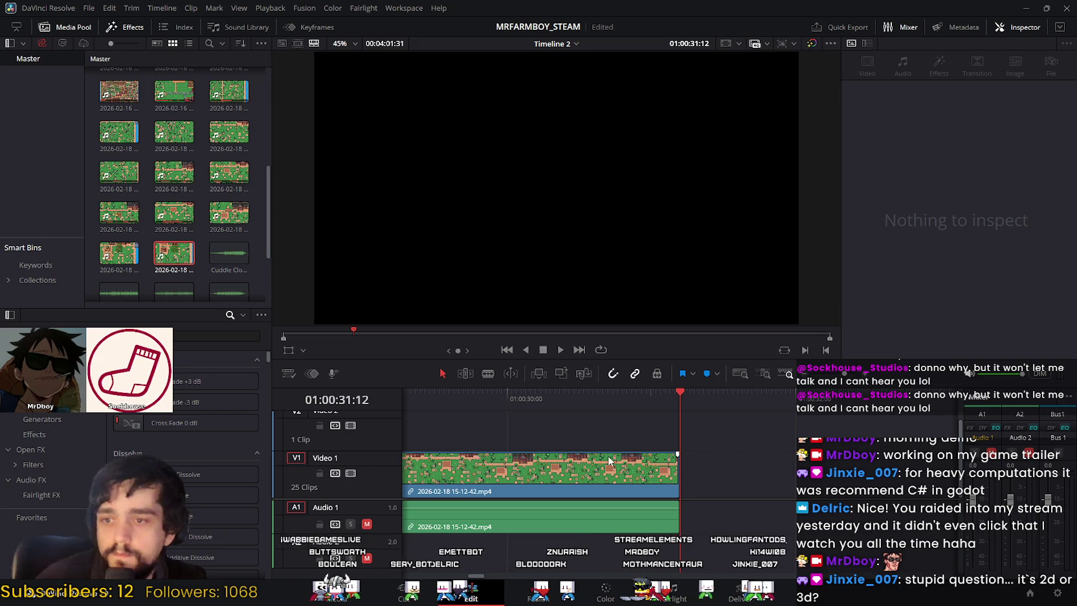
click(614, 458)
mouse_move(674, 400)
mouse_down()
mouse_move(670, 413)
mouse_move(578, 406)
mouse_move(639, 409)
mouse_up()
key(ctrl+s)
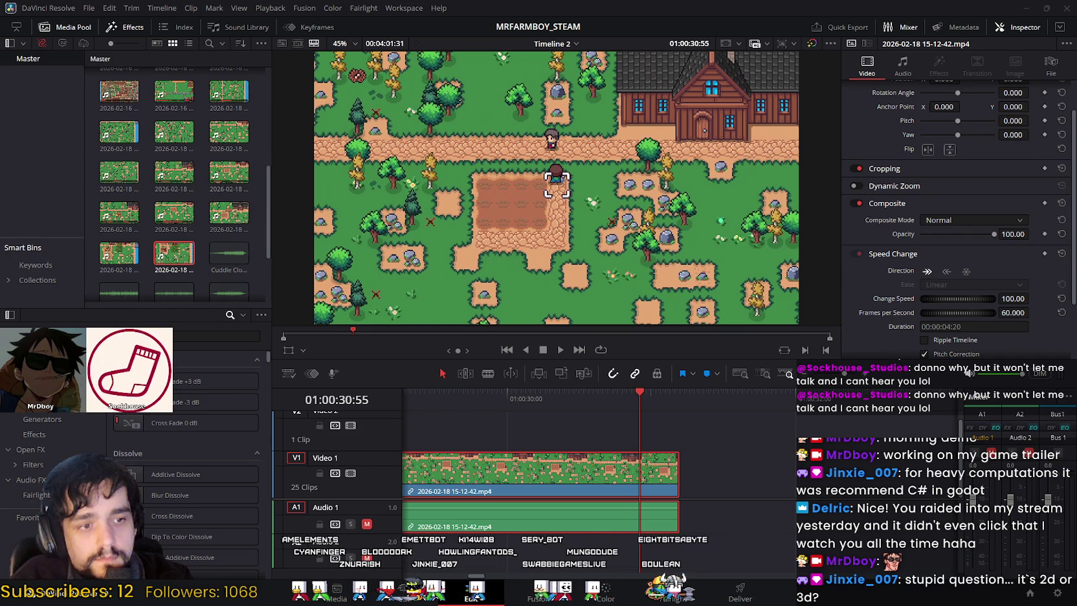
Step: Try adding clips, including 15-04-41, after 15-12-42, then delete them again
drag(722, 365, 763, 472)
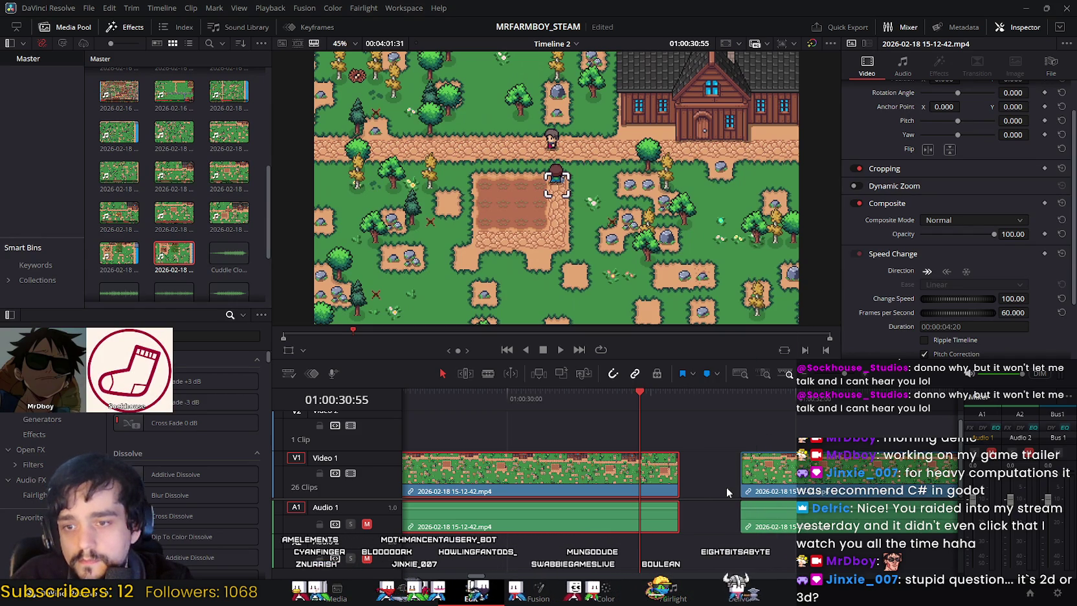
drag(640, 408, 779, 421)
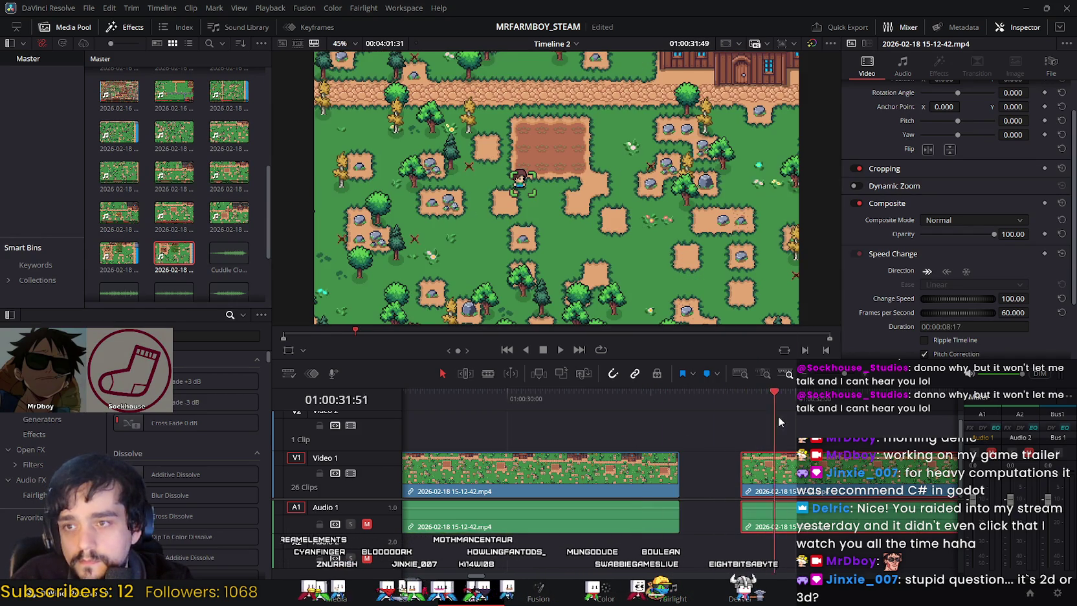
key(Delete)
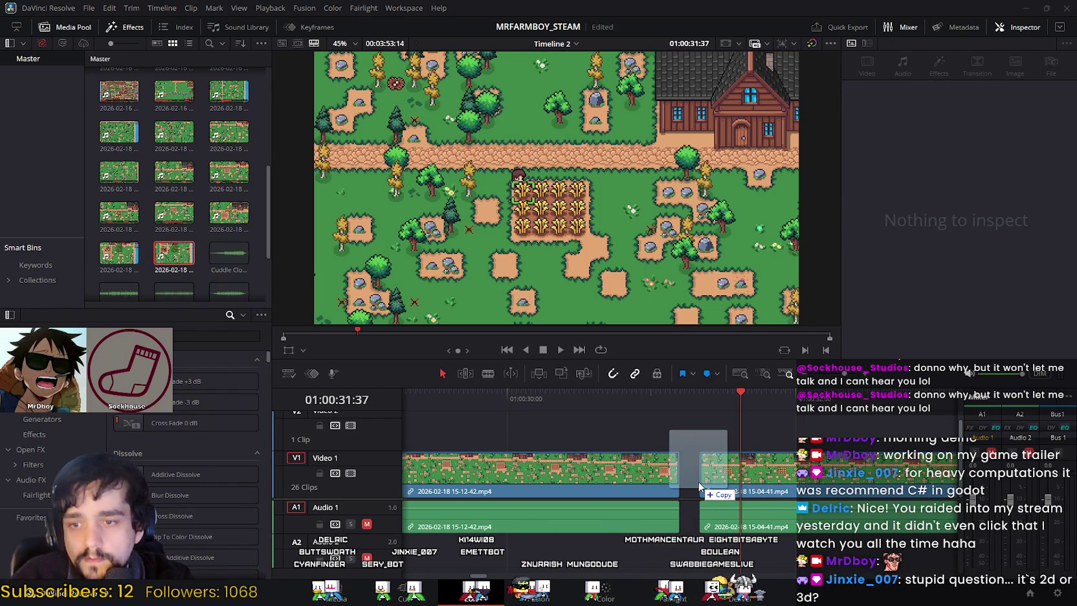
drag(808, 475, 717, 471)
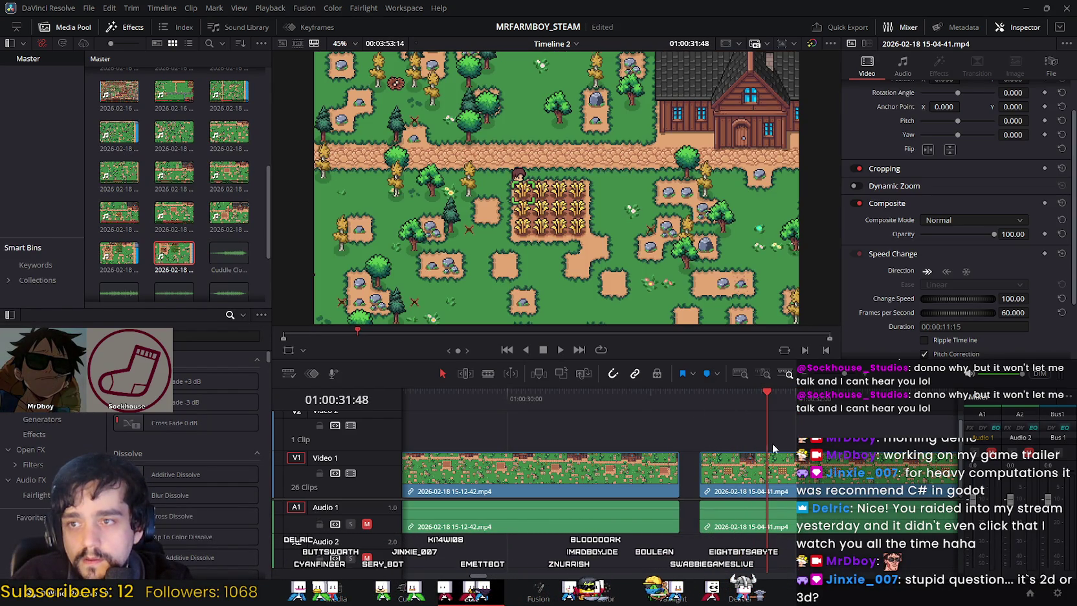
key(Delete)
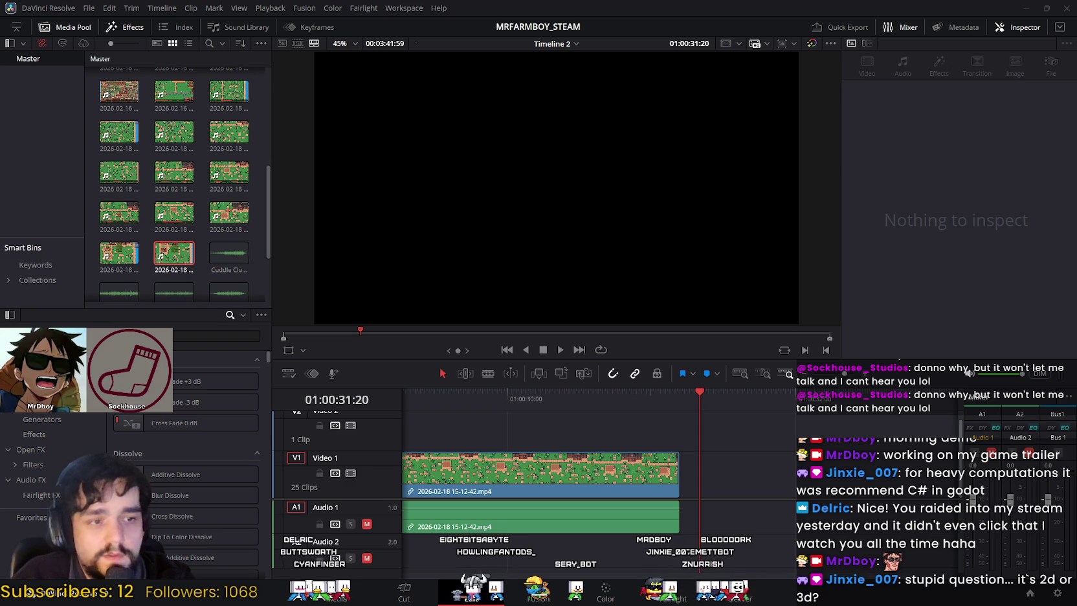
Step: Drop 15-17-56 after 15-12-42, slide it left to close the gap, and play the join
drag(740, 437, 708, 472)
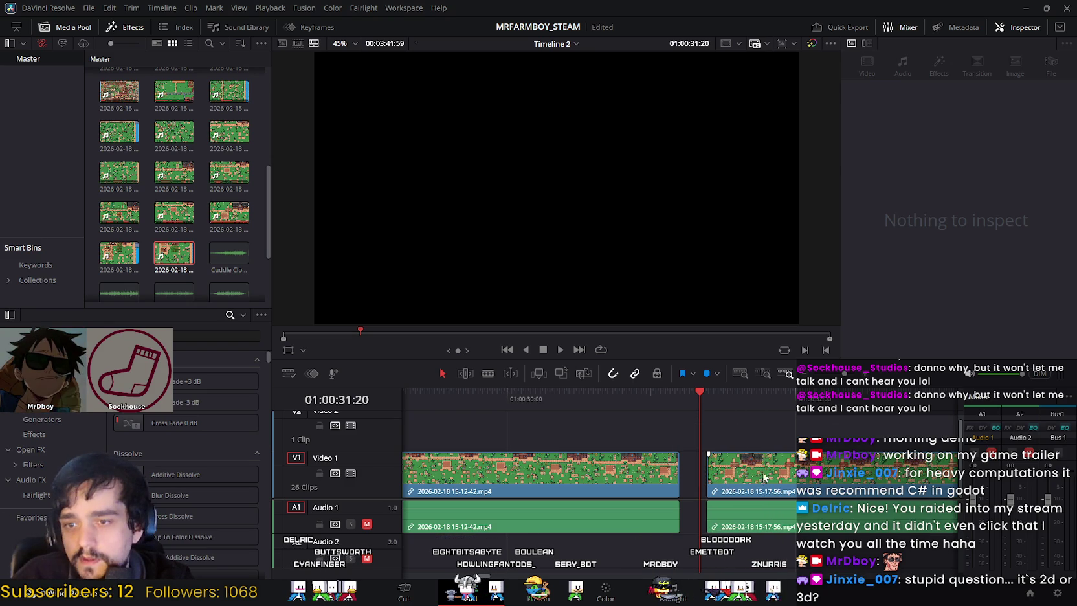
key(space)
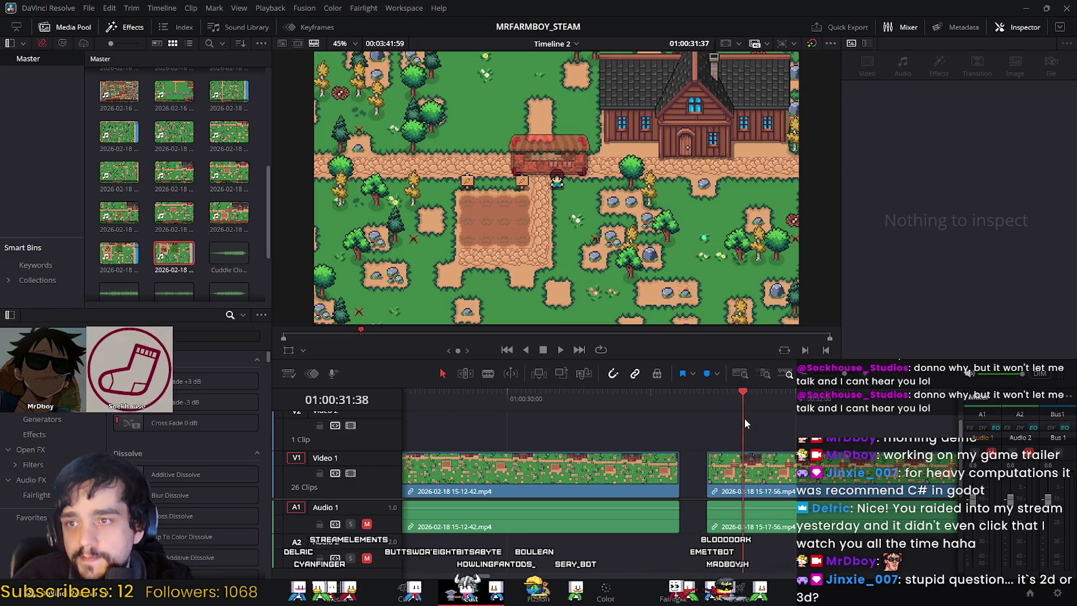
click(727, 458)
drag(727, 458, 699, 458)
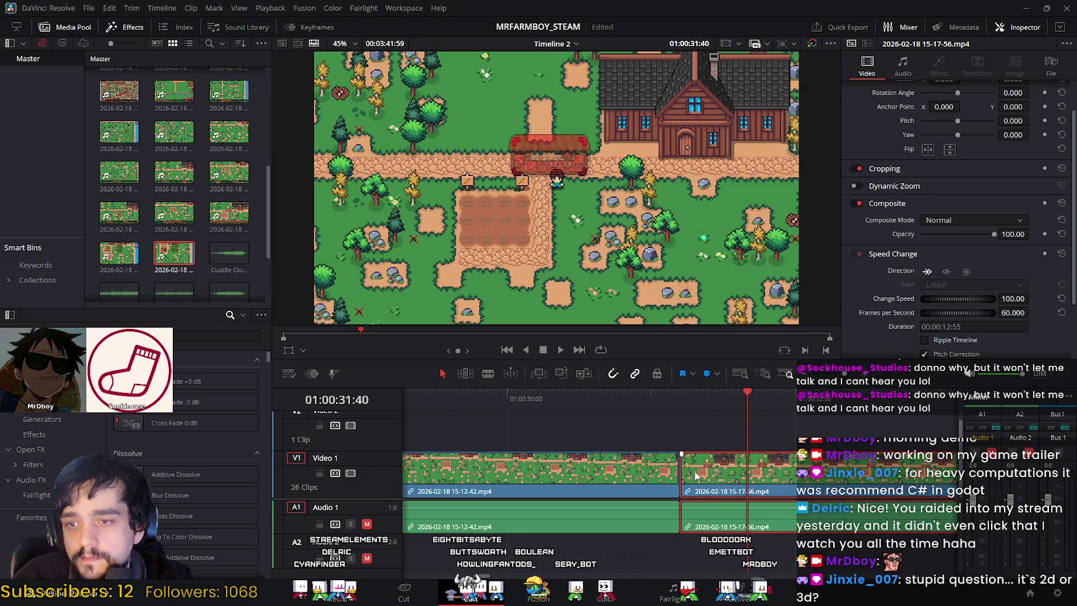
drag(749, 409, 658, 407)
click(557, 350)
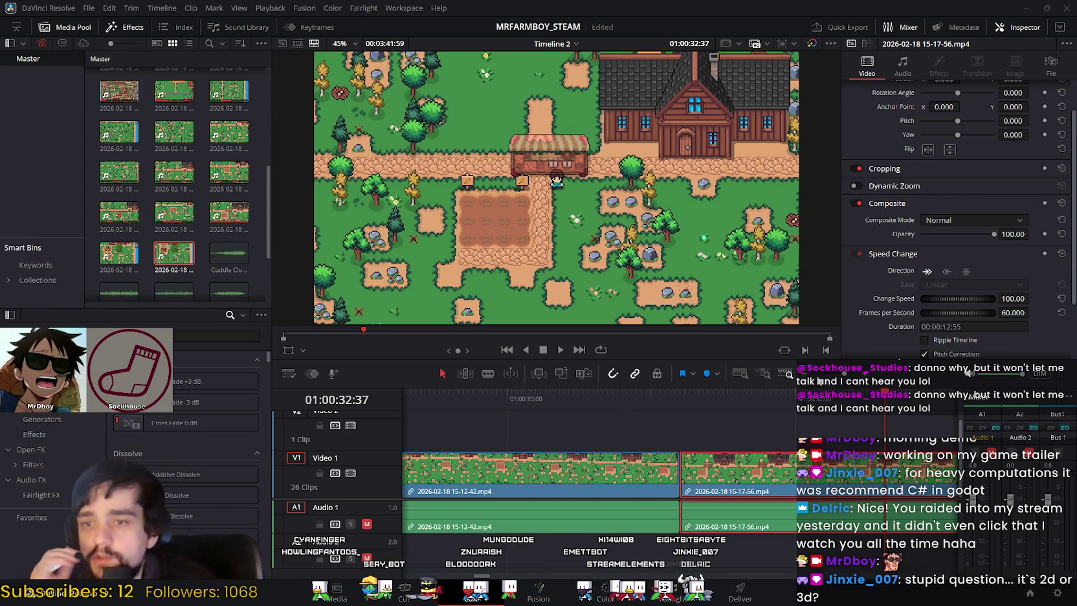
Step: Scrub back and forth through the 15-17-56 clip to pick a cut point
scroll(599, 479, down, 1)
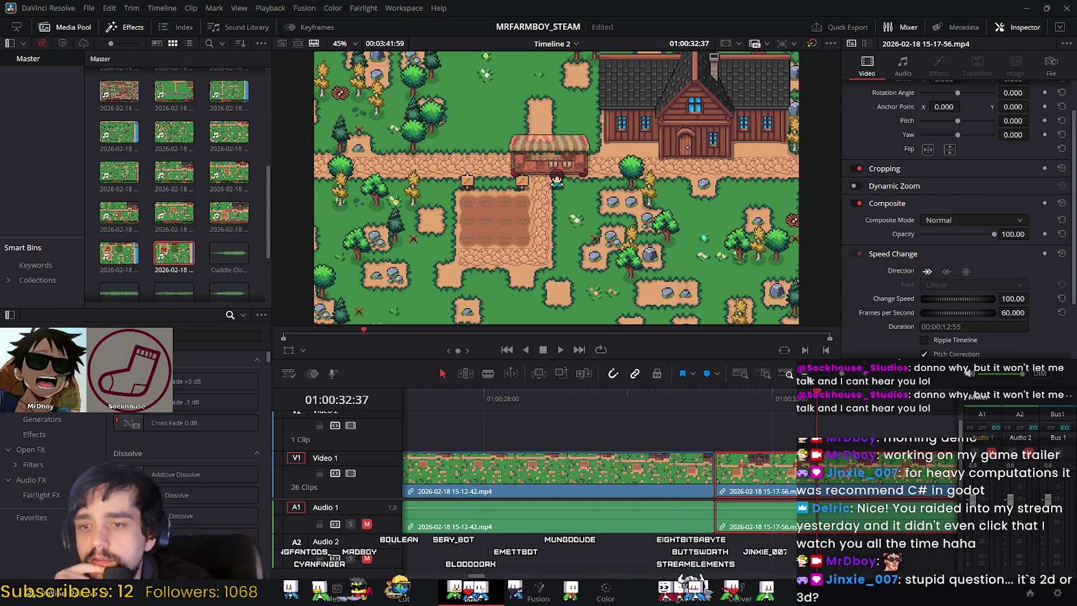
scroll(599, 478, down, 1)
drag(468, 575, 478, 576)
mouse_move(591, 397)
mouse_down()
mouse_move(566, 417)
mouse_move(681, 418)
mouse_move(735, 434)
mouse_move(746, 398)
mouse_move(891, 409)
mouse_move(555, 421)
mouse_move(473, 413)
mouse_move(593, 414)
mouse_move(558, 416)
mouse_move(577, 410)
mouse_up()
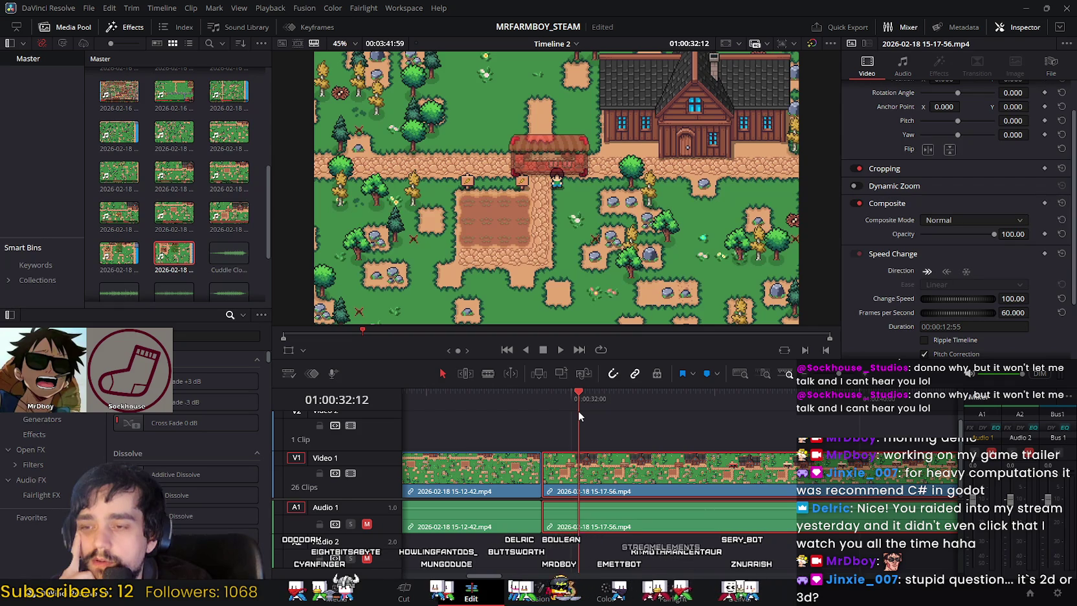
drag(563, 417, 561, 416)
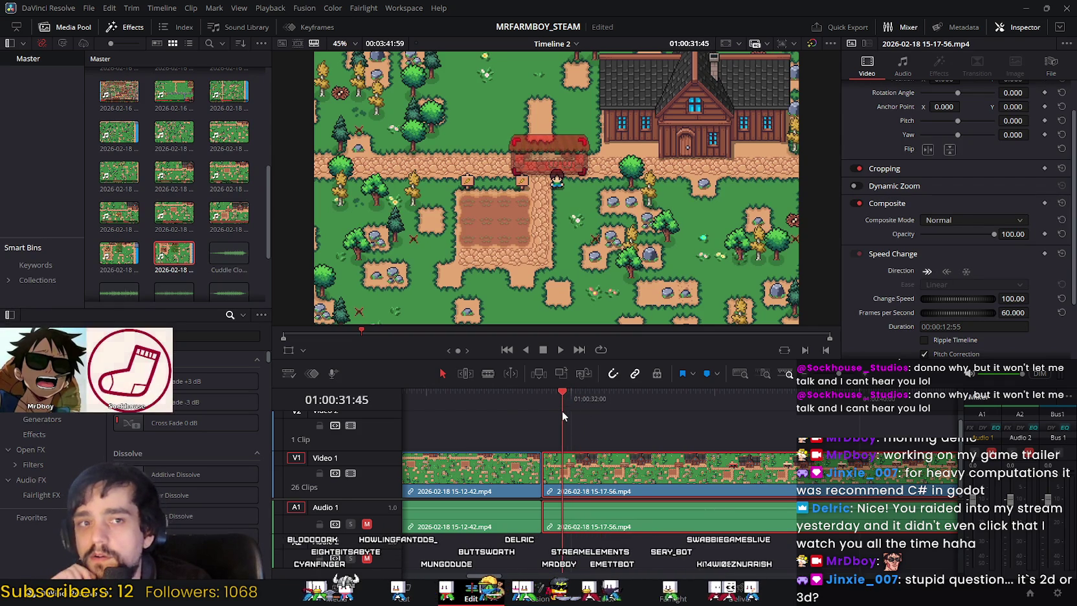
mouse_move(553, 426)
mouse_down()
mouse_move(513, 407)
mouse_move(533, 399)
mouse_move(567, 422)
mouse_move(519, 429)
mouse_move(605, 445)
mouse_move(508, 446)
mouse_move(606, 446)
mouse_up()
drag(540, 443, 551, 446)
drag(582, 451, 692, 462)
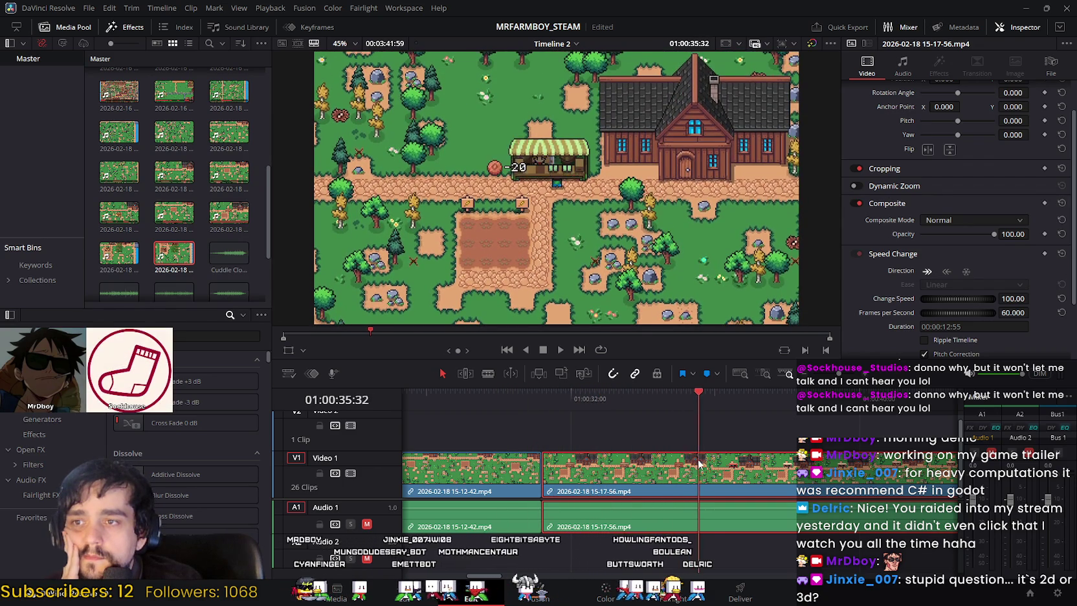
drag(693, 463, 670, 461)
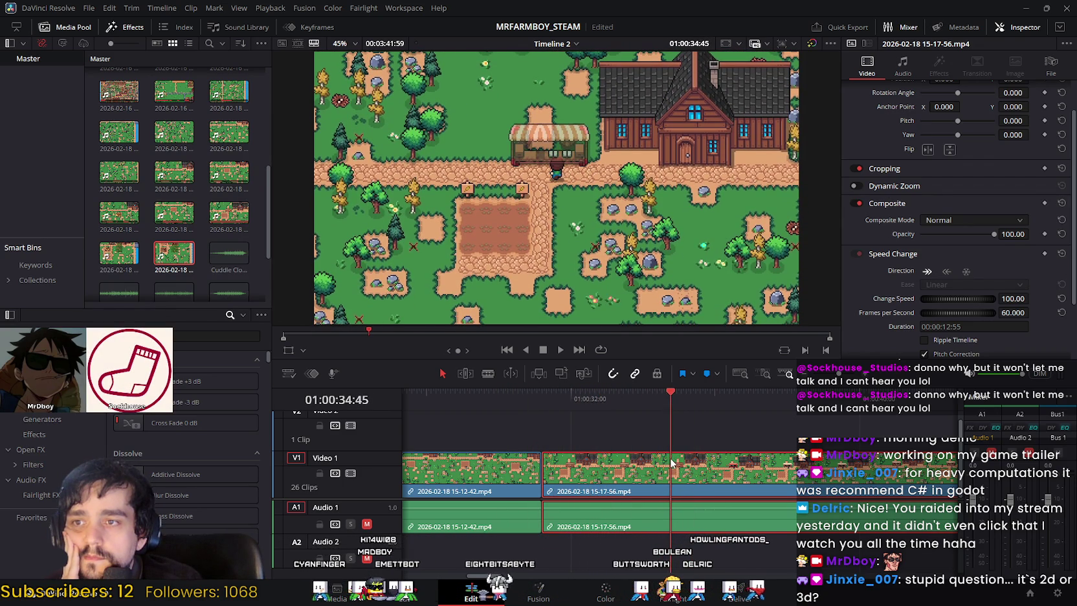
Step: Split 15-17-56 at 01:00:35:18 and delete its opening portion, leaving a gap
mouse_move(671, 412)
mouse_down()
mouse_move(703, 414)
mouse_move(666, 419)
mouse_move(700, 420)
mouse_move(690, 418)
mouse_up()
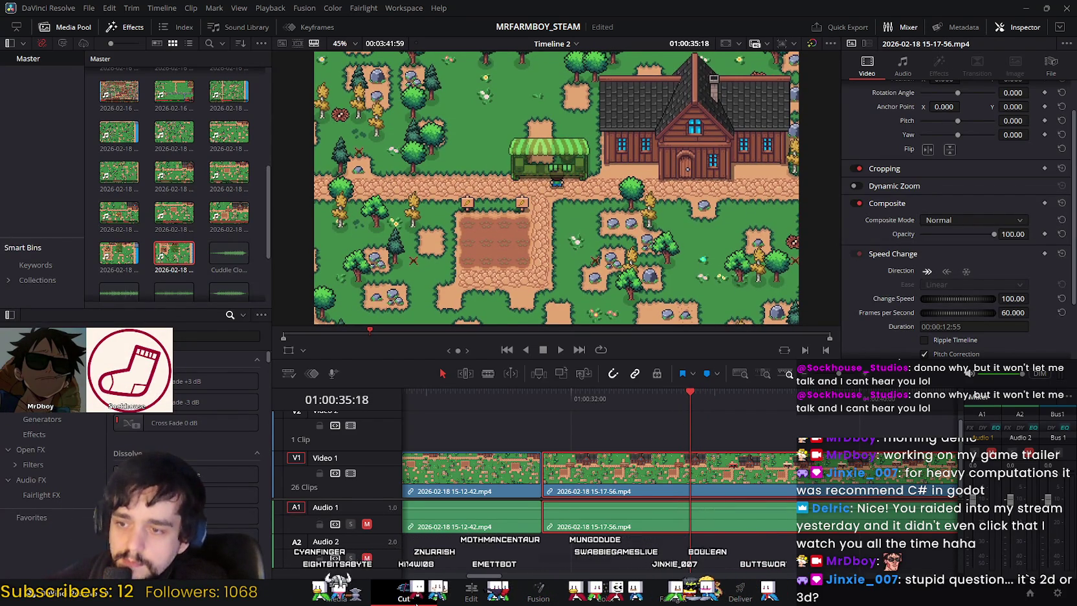
key(shift+3)
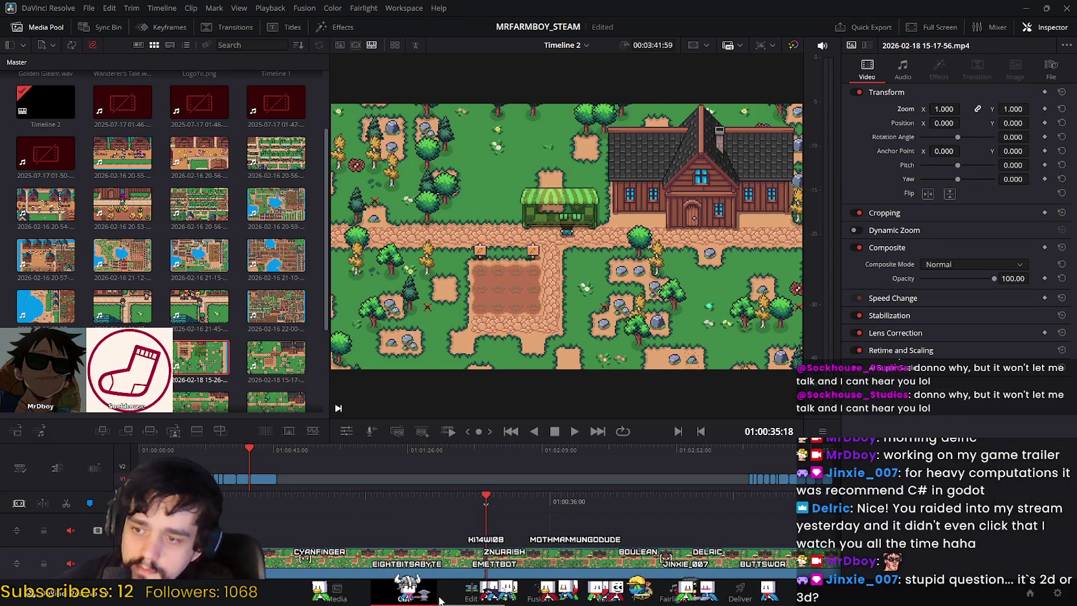
key(shift+4)
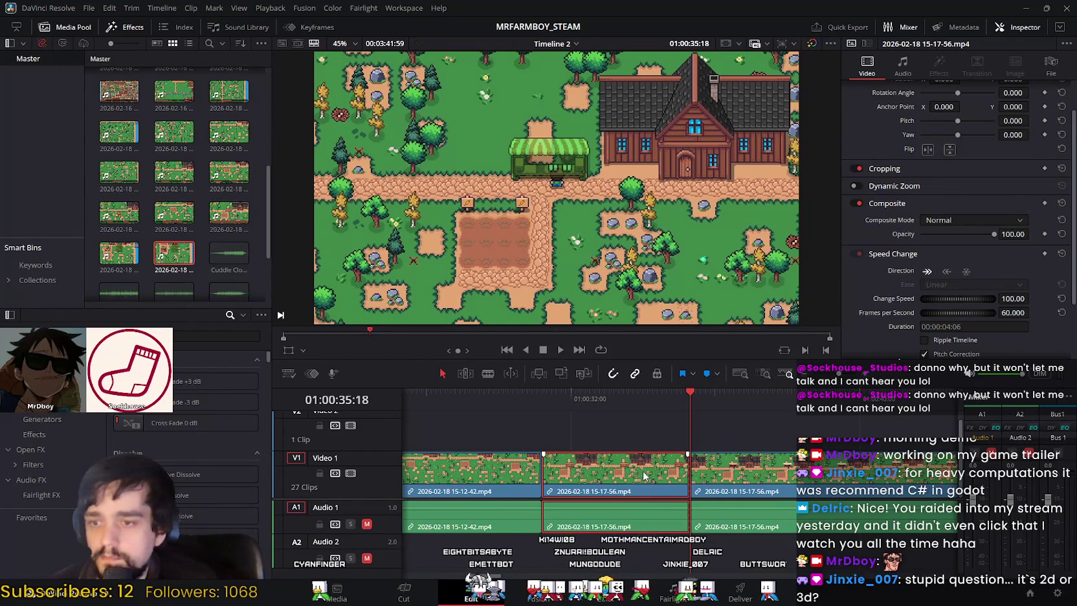
key(BackSpace)
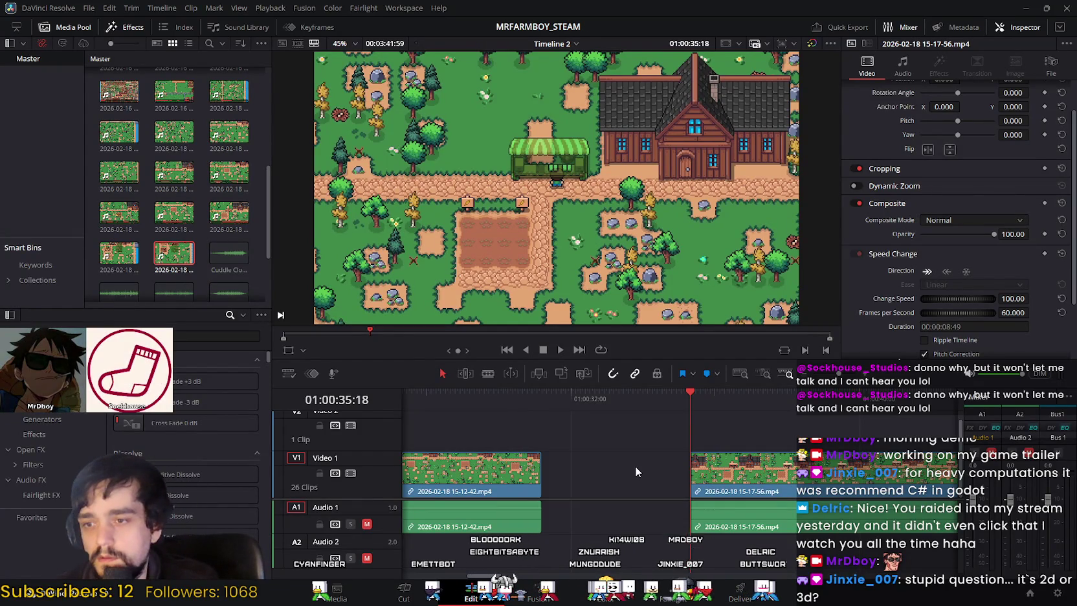
mouse_move(690, 397)
mouse_down()
mouse_move(772, 413)
mouse_move(703, 412)
mouse_move(739, 412)
mouse_up()
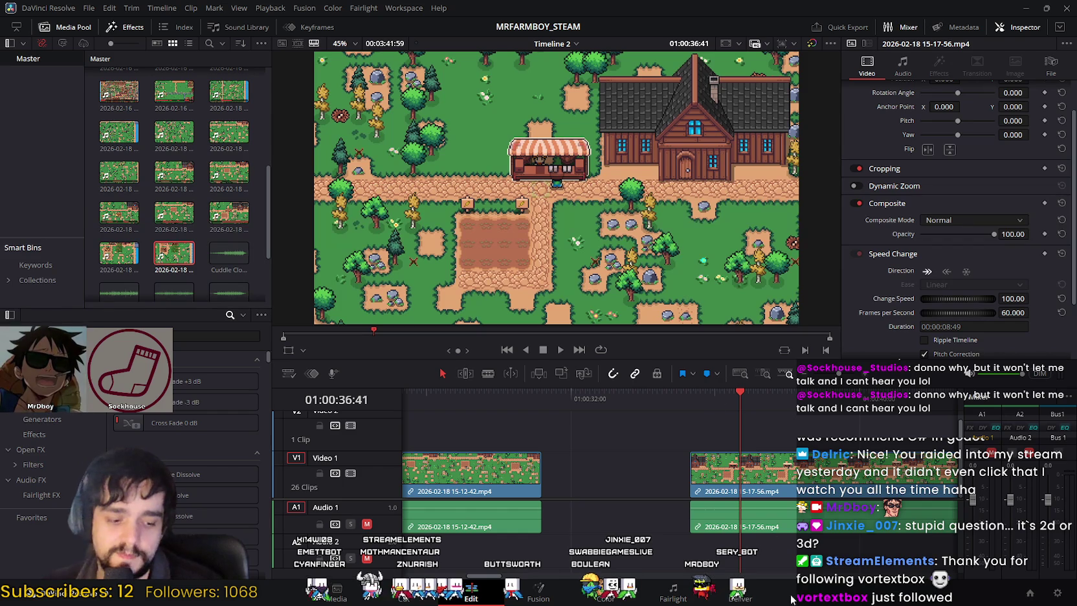
mouse_move(740, 515)
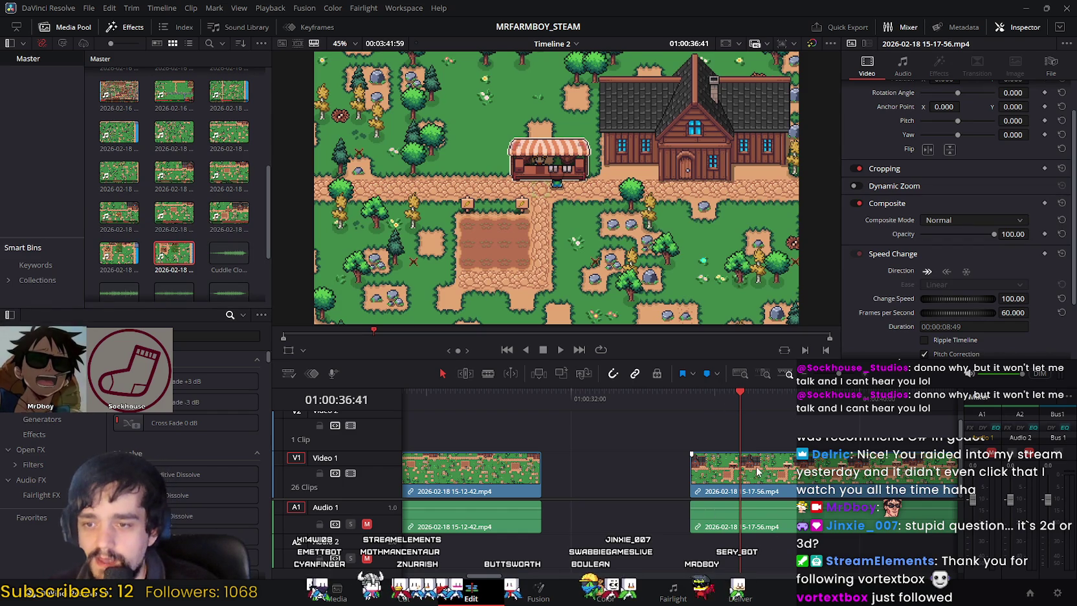
drag(785, 473, 680, 473)
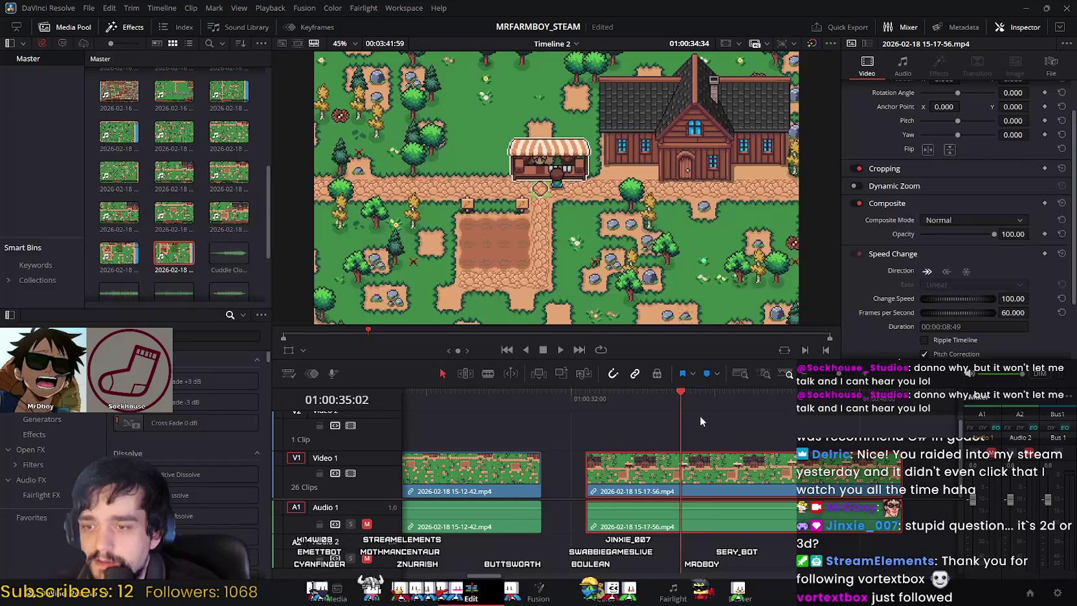
Step: Review the 15-17-56 clip by scrubbing across the join and playing from within it
click(744, 414)
drag(748, 417, 612, 406)
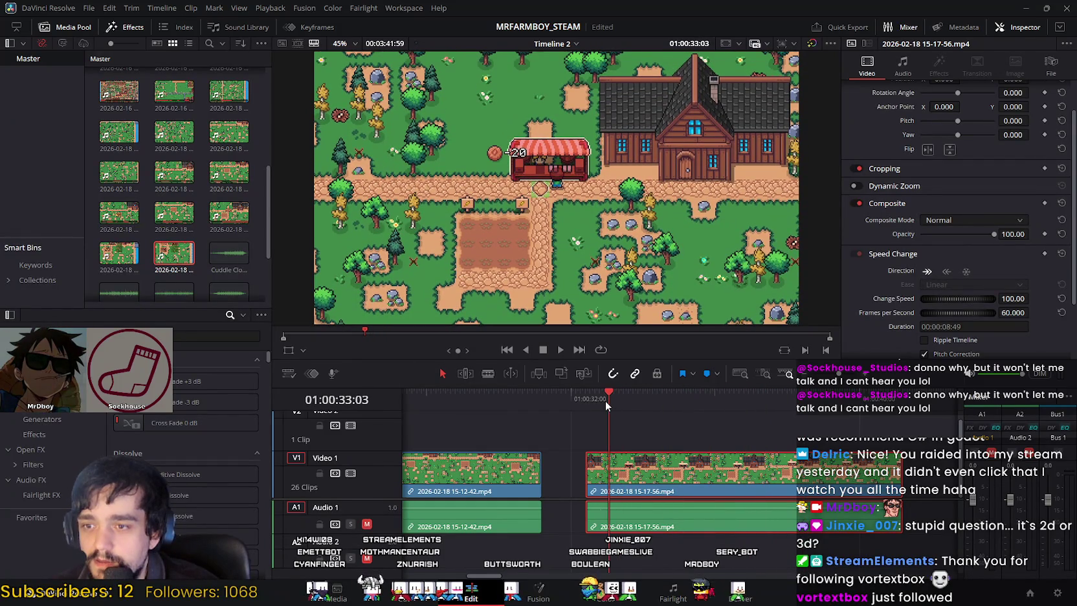
mouse_move(608, 406)
mouse_down()
mouse_move(701, 403)
mouse_move(612, 402)
mouse_up()
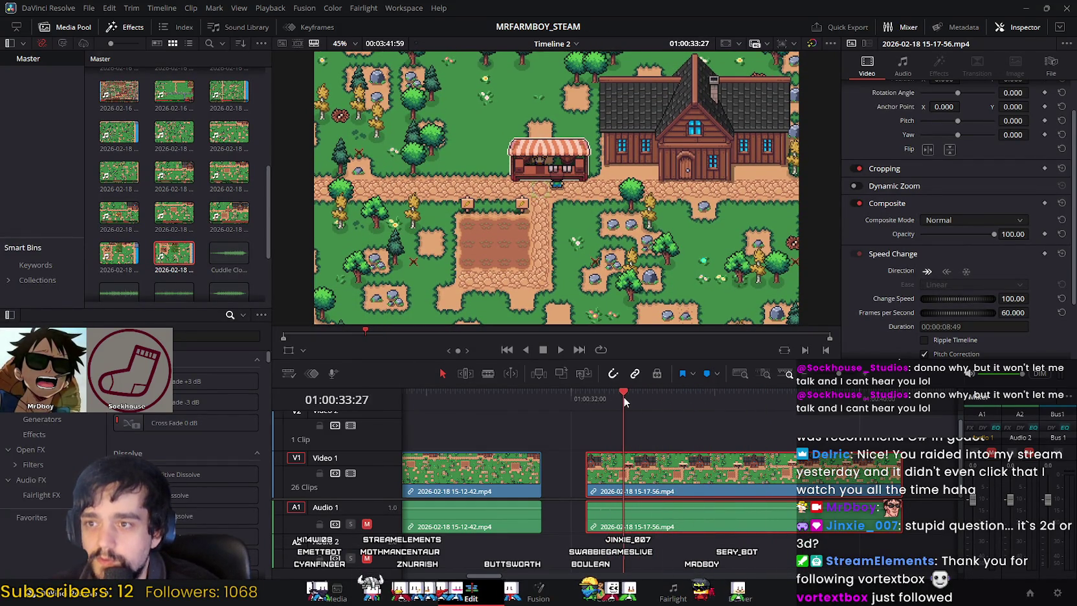
mouse_move(611, 402)
mouse_down()
mouse_move(671, 413)
mouse_move(583, 417)
mouse_move(664, 425)
mouse_up()
key(space)
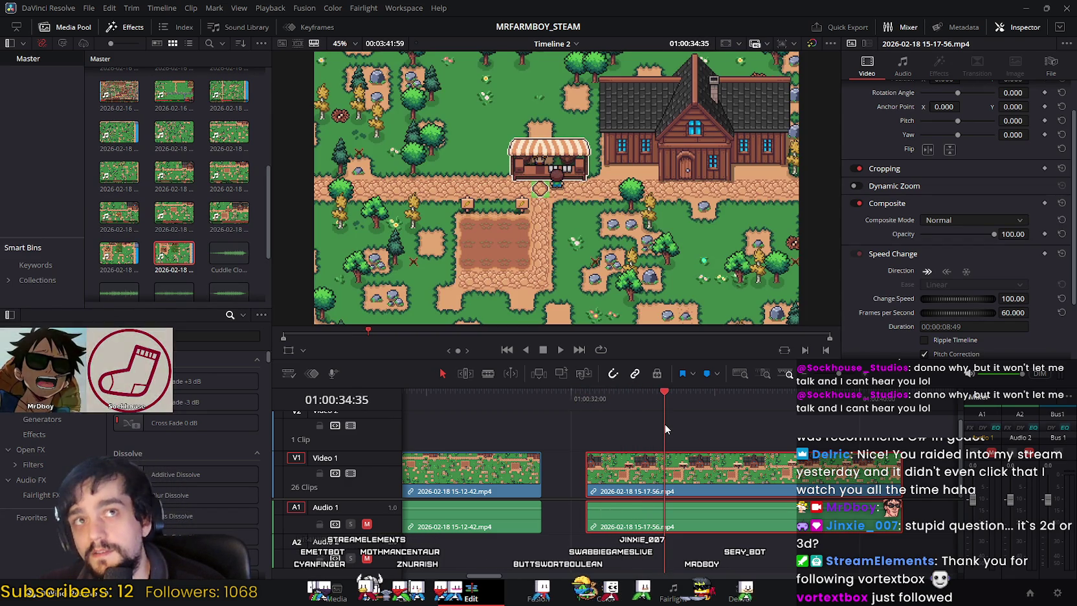
mouse_move(665, 424)
mouse_down()
mouse_move(624, 437)
mouse_move(669, 434)
mouse_move(622, 429)
mouse_move(626, 412)
mouse_move(660, 410)
mouse_up()
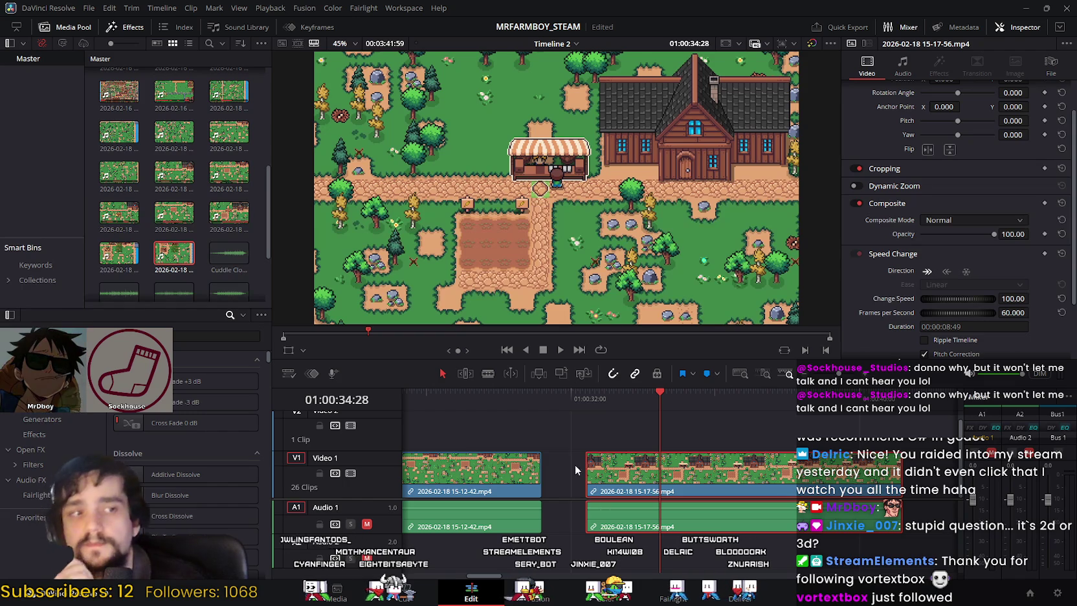
mouse_move(655, 399)
mouse_down()
mouse_move(590, 402)
mouse_move(849, 424)
mouse_move(677, 417)
mouse_move(695, 417)
mouse_move(628, 427)
mouse_move(690, 436)
mouse_move(608, 439)
mouse_move(633, 439)
mouse_up()
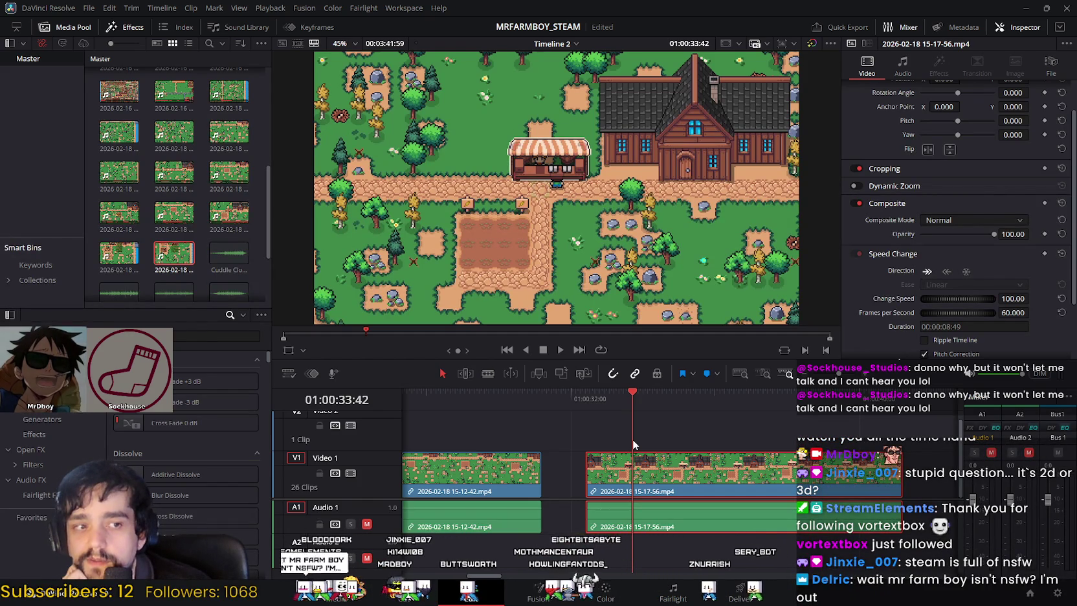
Step: Slide the 15-17-56 clip left until it butts against 15-12-42
key(Right)
key(Right)
mouse_move(633, 439)
mouse_down()
mouse_move(660, 464)
mouse_move(737, 485)
mouse_up()
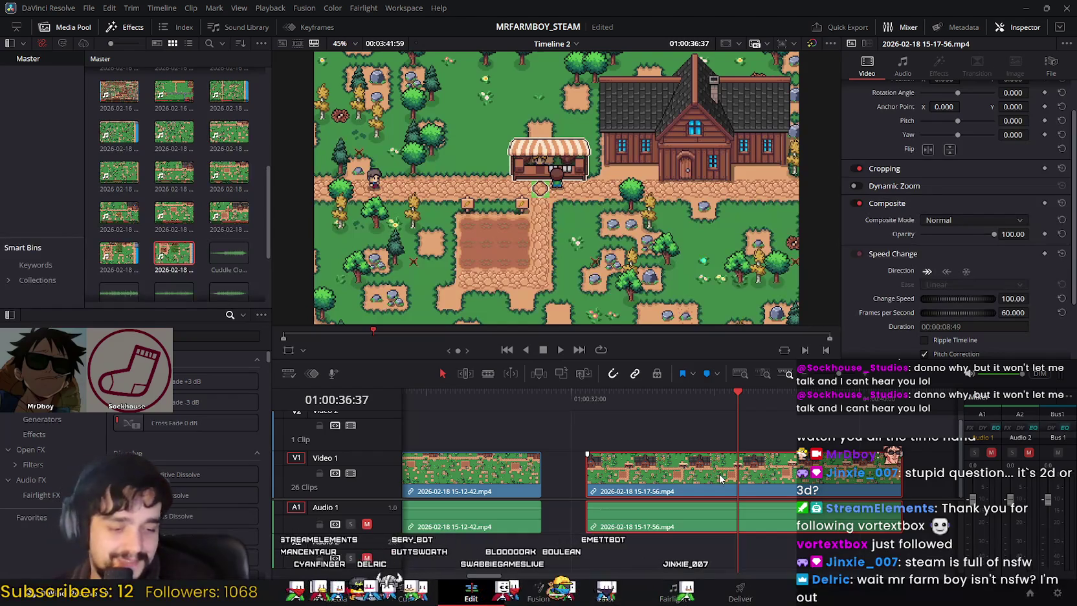
mouse_move(735, 401)
mouse_down()
mouse_move(586, 420)
mouse_move(629, 430)
mouse_move(572, 420)
mouse_up()
mouse_move(649, 458)
mouse_down()
mouse_move(523, 418)
mouse_move(569, 424)
mouse_up()
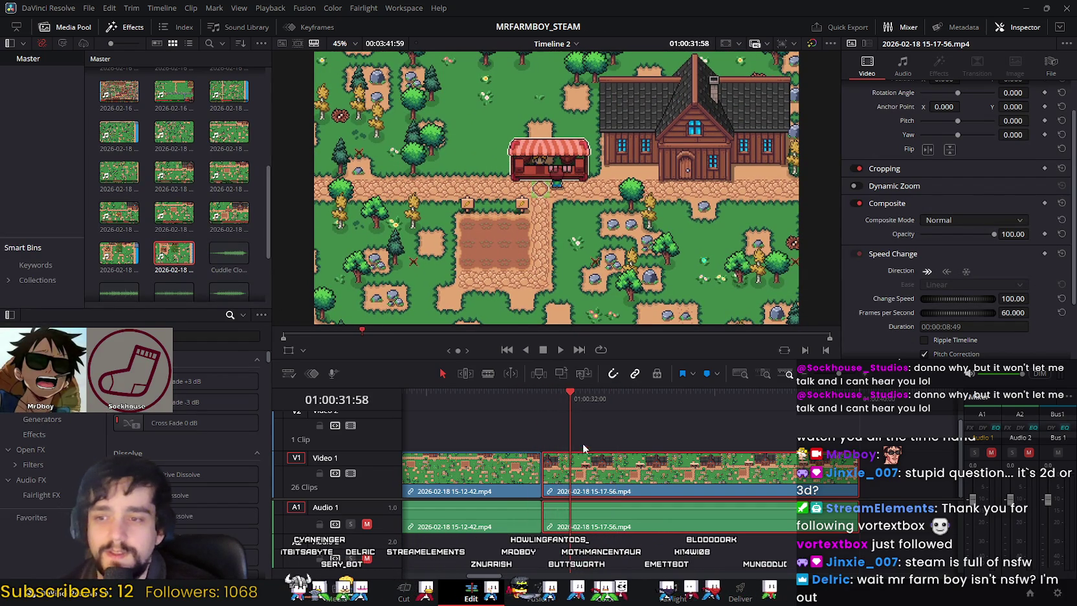
mouse_move(570, 400)
mouse_down()
mouse_move(554, 403)
mouse_move(563, 401)
mouse_up()
drag(568, 402, 613, 414)
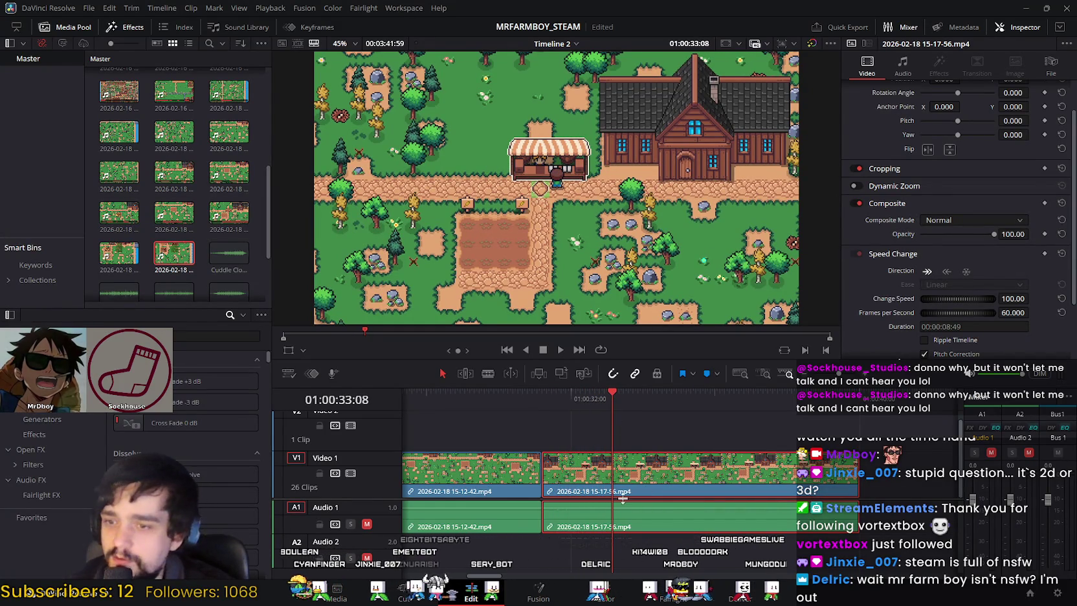
click(415, 578)
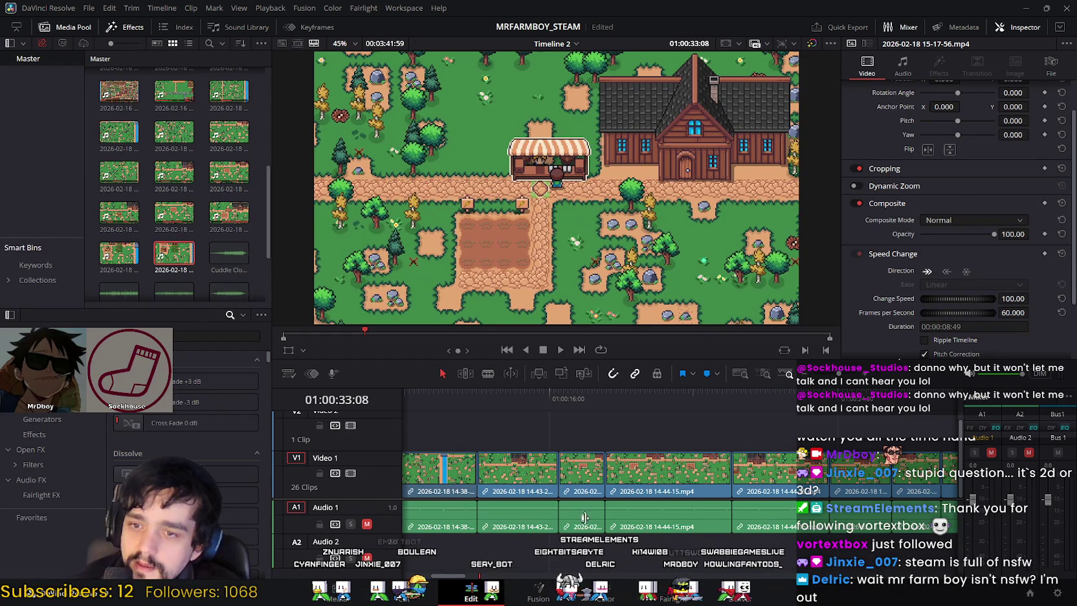
Step: Split the 15-17-56 clip at the playhead and delete the part after it
drag(444, 574, 474, 577)
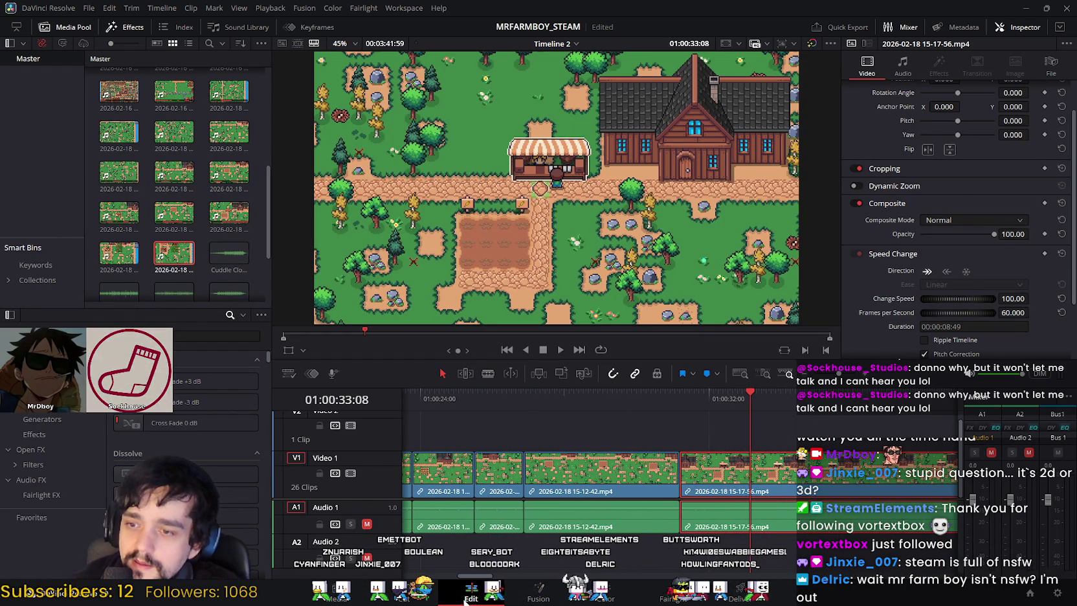
click(403, 590)
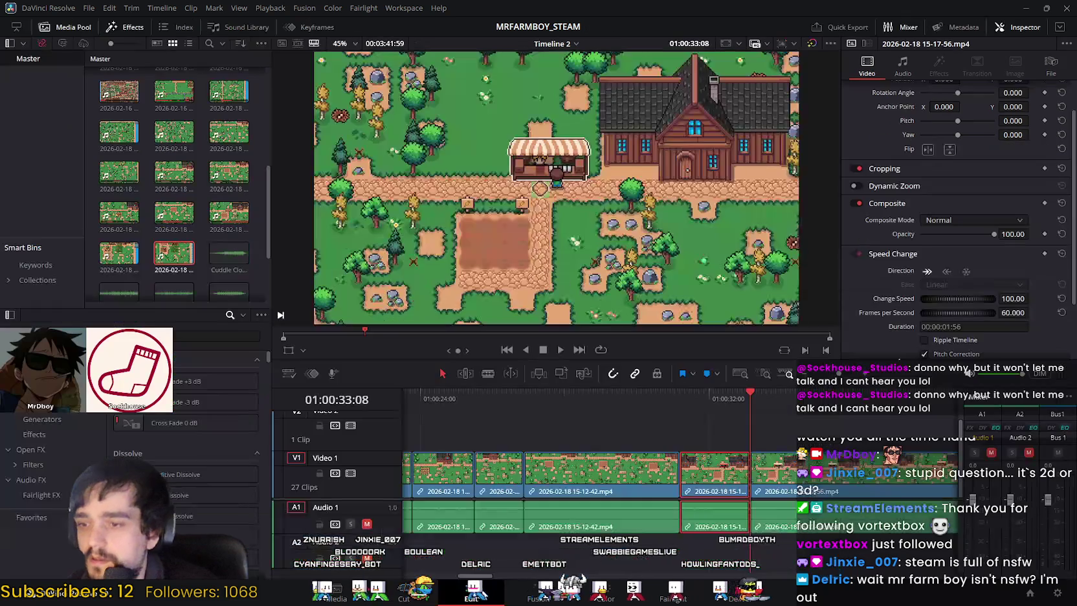
click(471, 590)
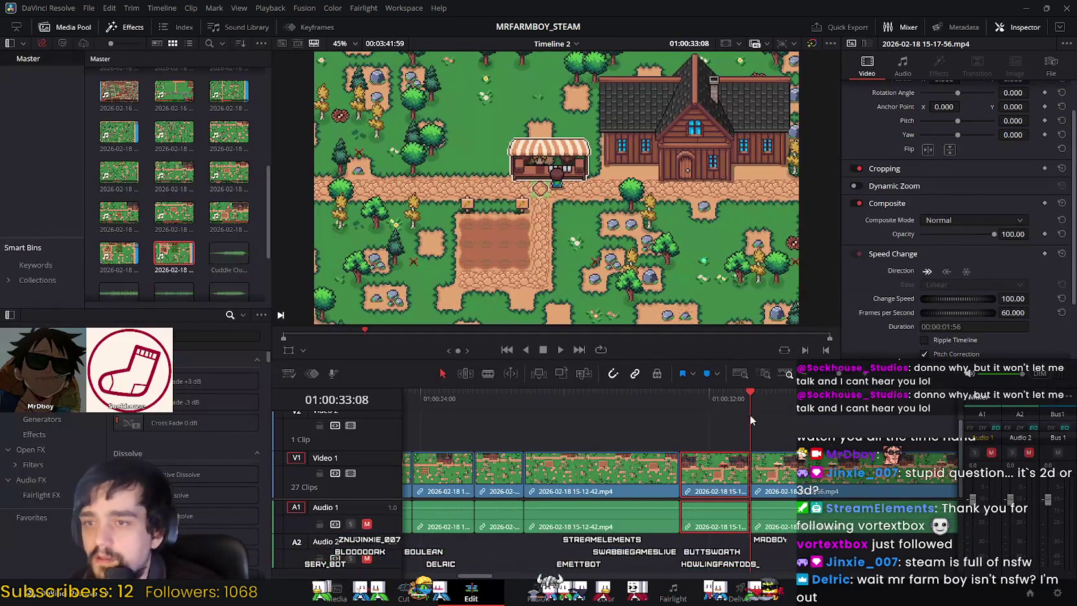
click(737, 397)
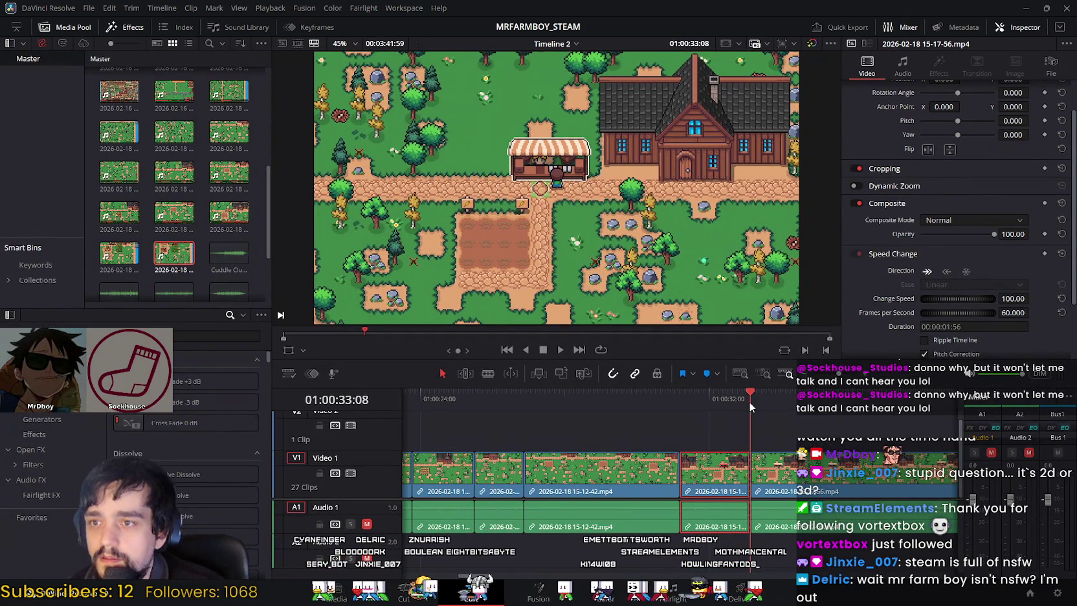
drag(736, 401, 770, 407)
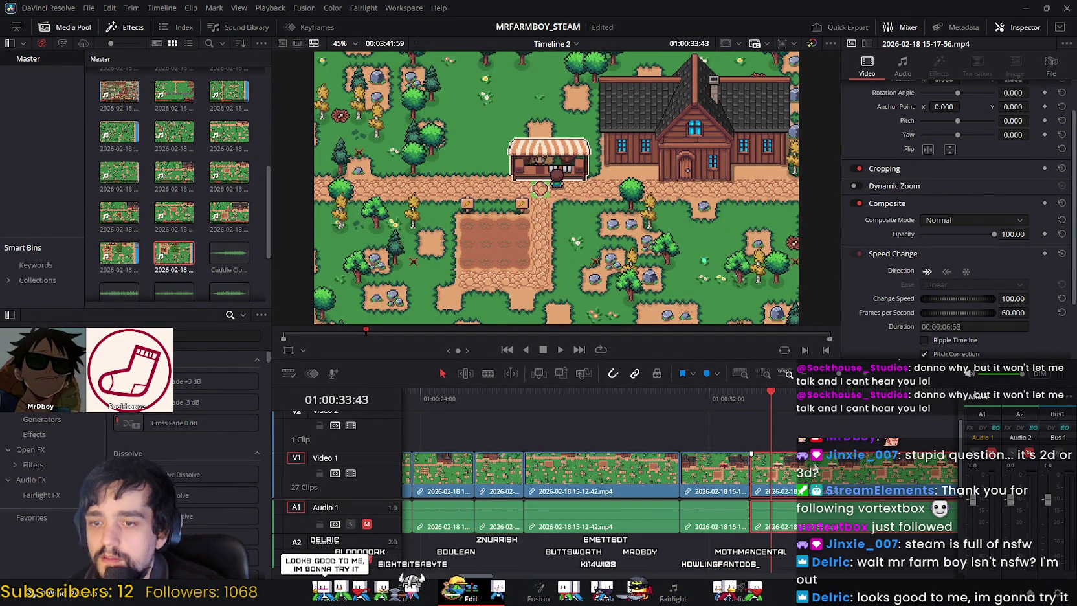
key(Delete)
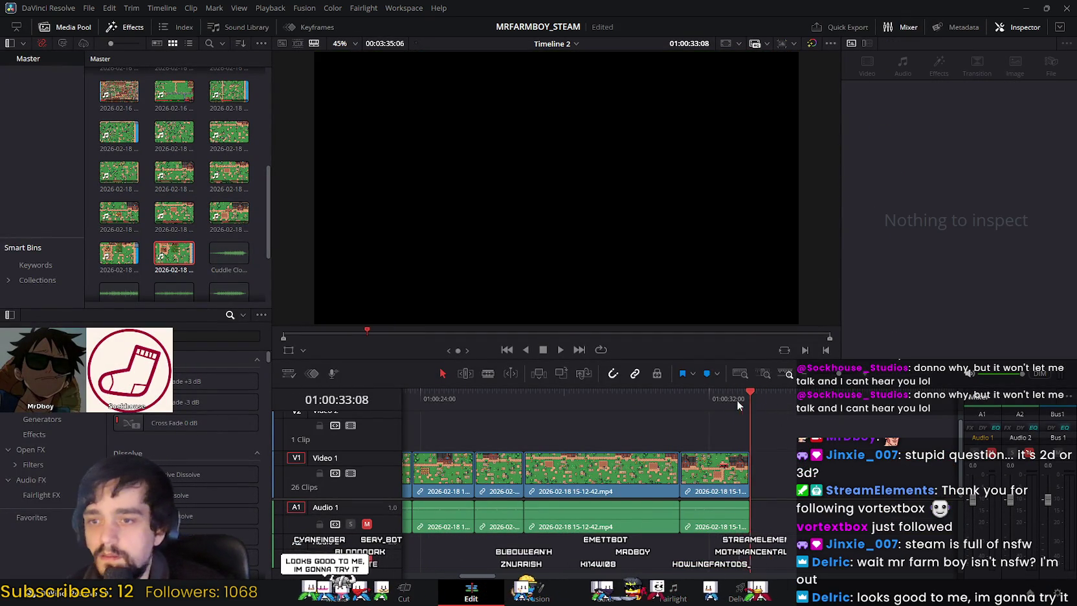
Step: Play back the new ending near 01:00:33 and return into the 15-12-42 clip
click(658, 396)
click(561, 350)
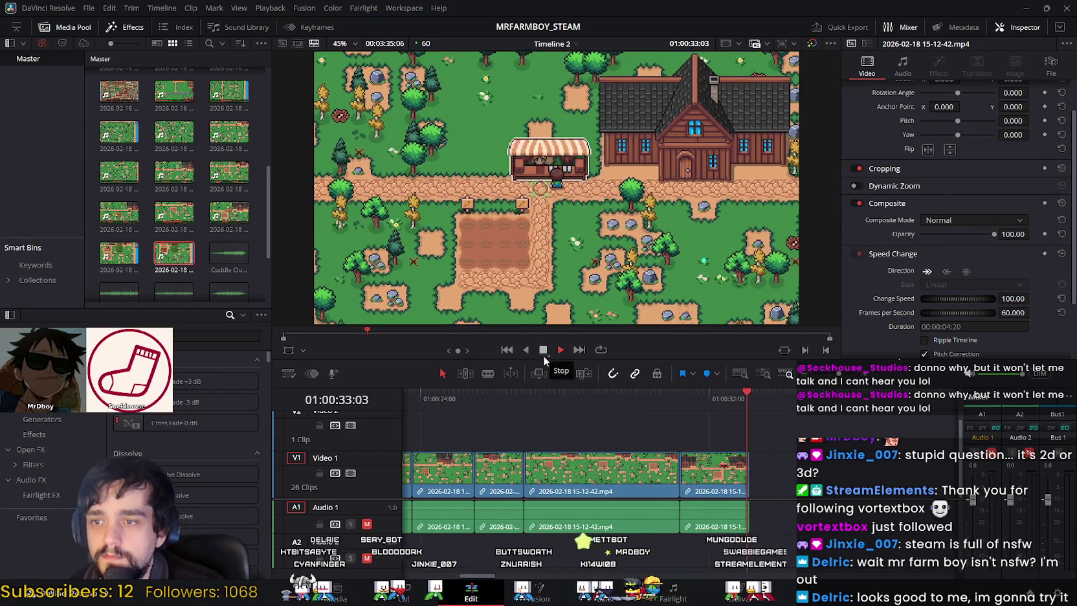
click(697, 393)
click(612, 398)
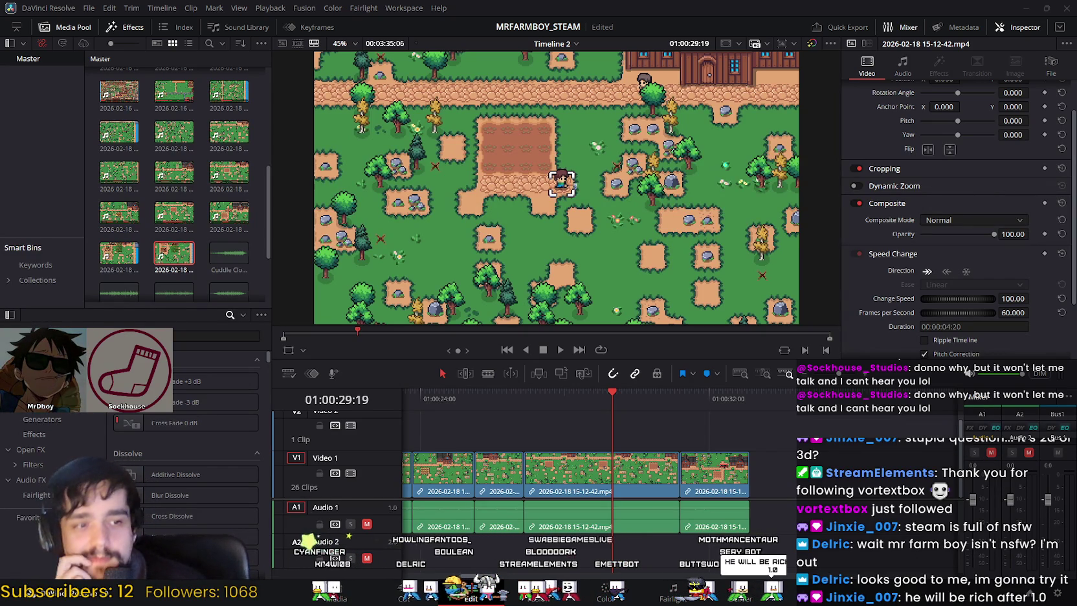
Step: Undo a trial duplicate of a clip and save the project
drag(889, 429, 782, 487)
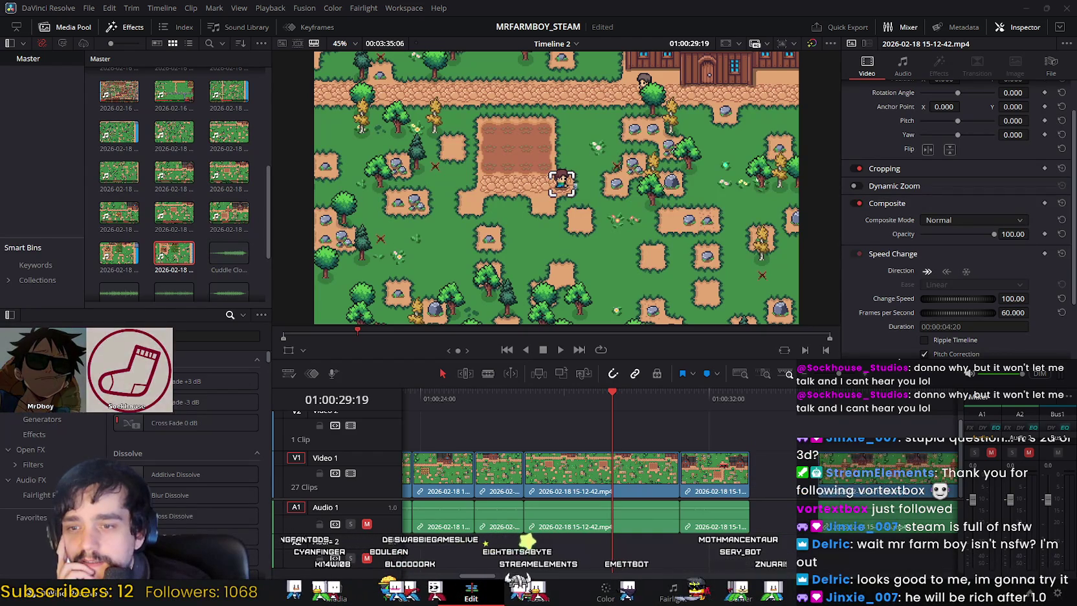
key(ctrl+z)
key(ctrl+s)
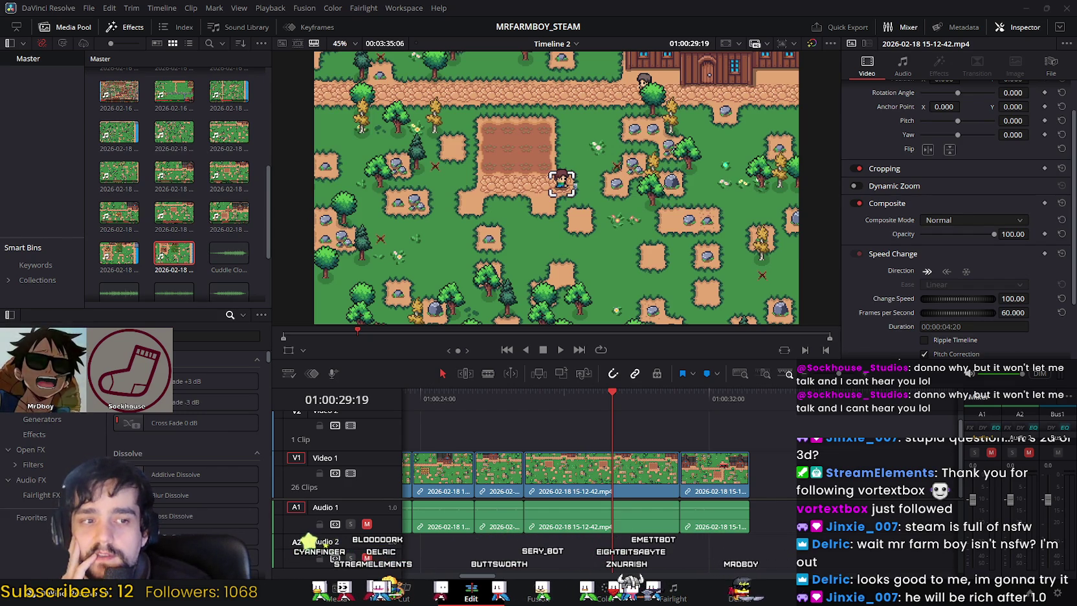
Step: Add a clip after the end of the timeline, then delete it again
mouse_move(174, 253)
mouse_down()
mouse_move(789, 486)
mouse_move(767, 482)
mouse_up()
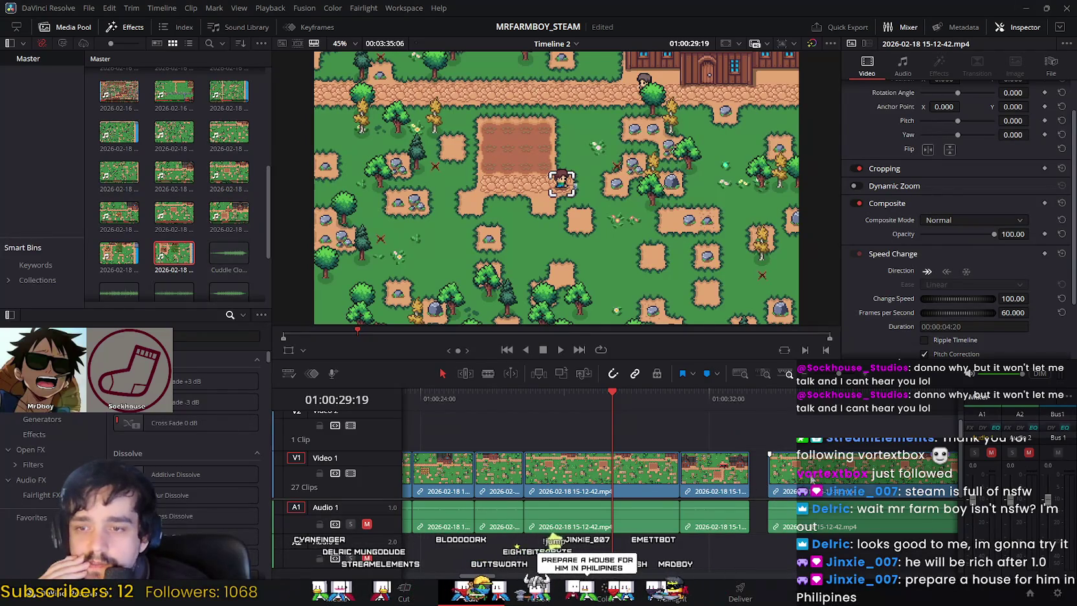
click(789, 401)
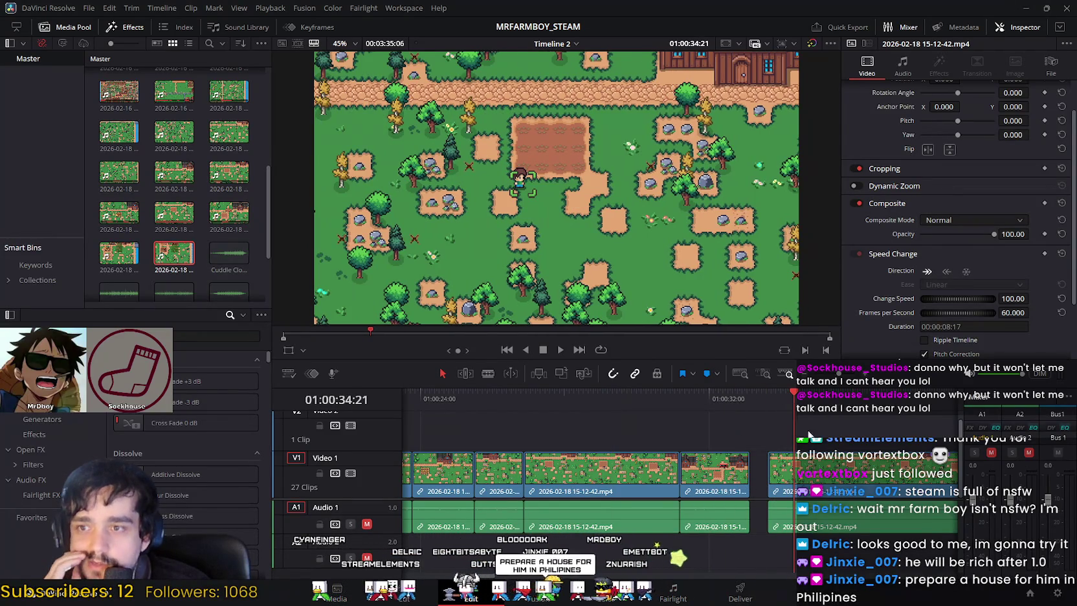
key(Delete)
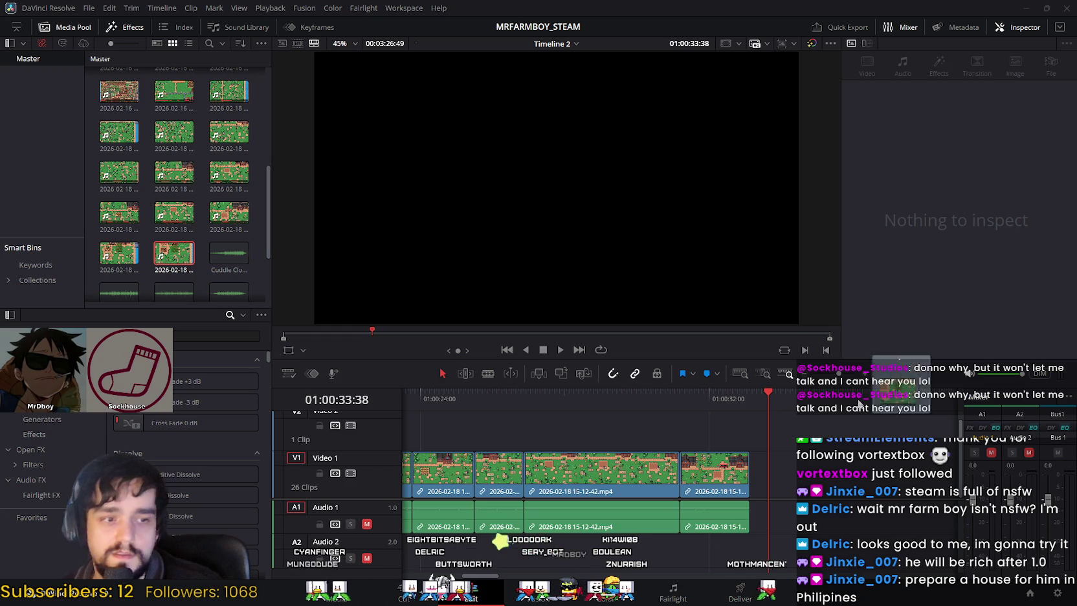
Step: Restore the 15-24-39 clip after 15-17-56, save, and select both final clips to check them
key(ctrl+z)
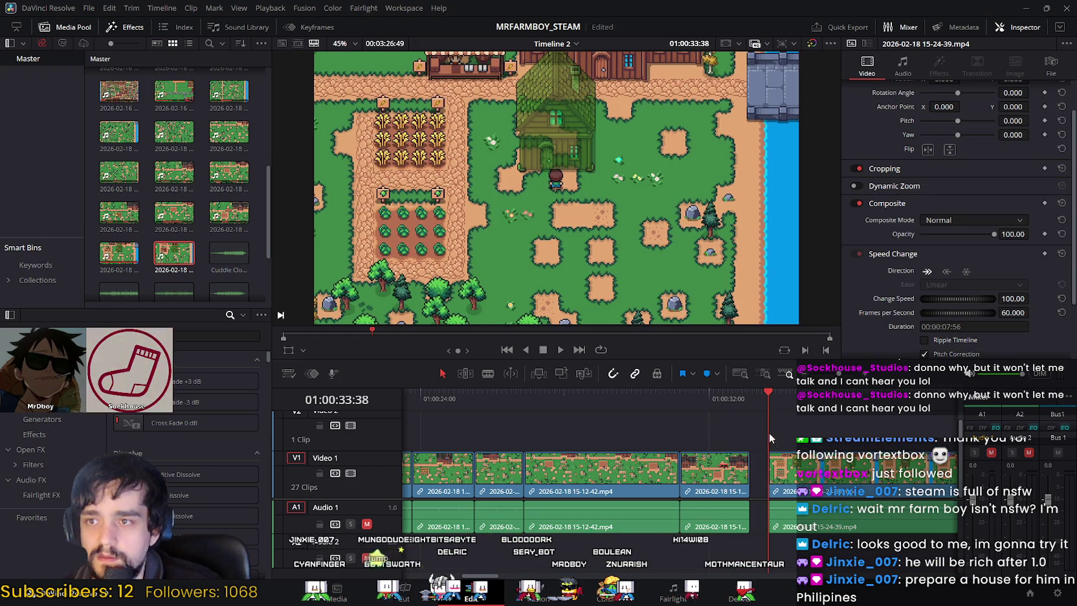
click(775, 398)
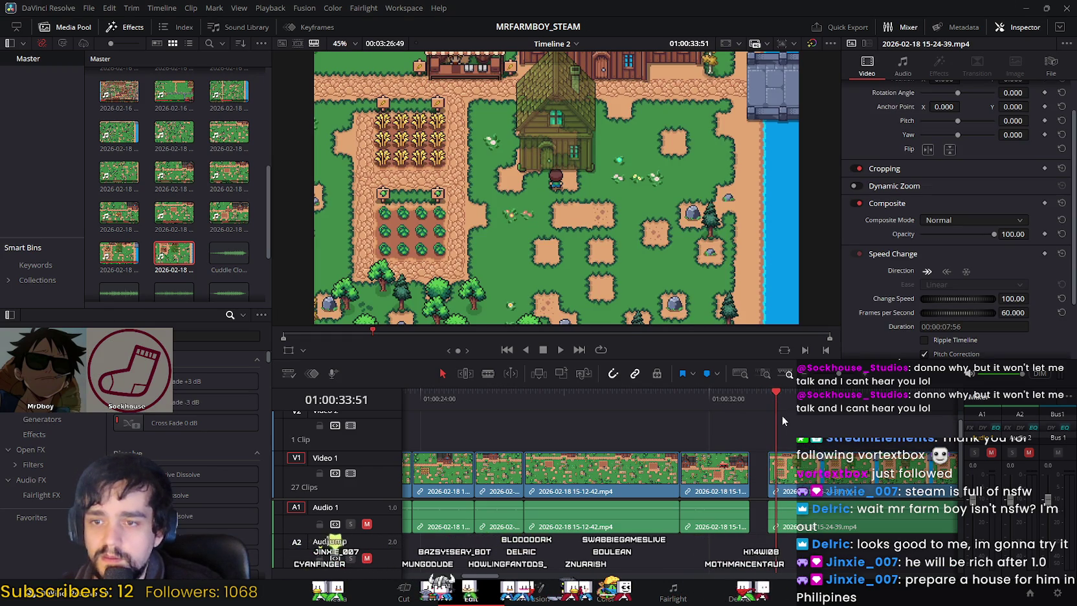
click(733, 399)
key(ctrl+s)
click(708, 469)
click(782, 479)
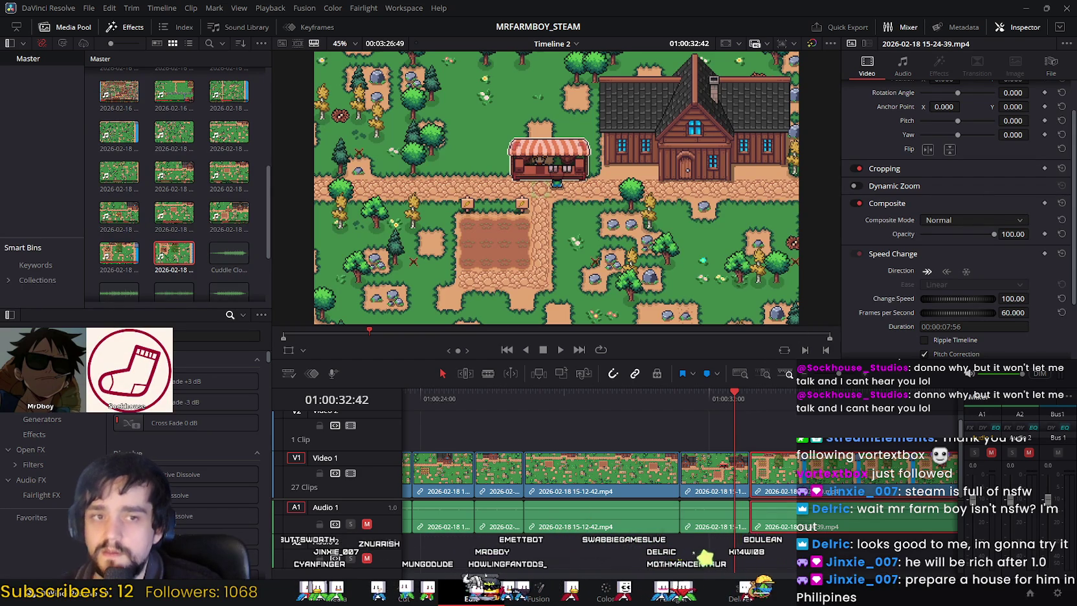
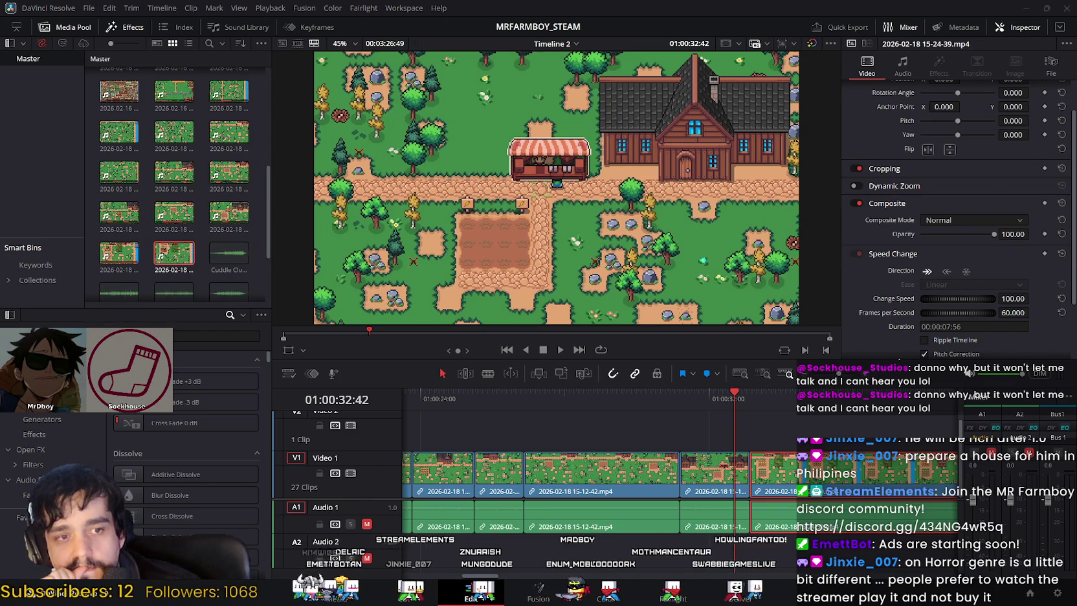
Step: Switch from the DaVinci Resolve timeline to the Games.txt notes in Notepad
key(alt+Tab)
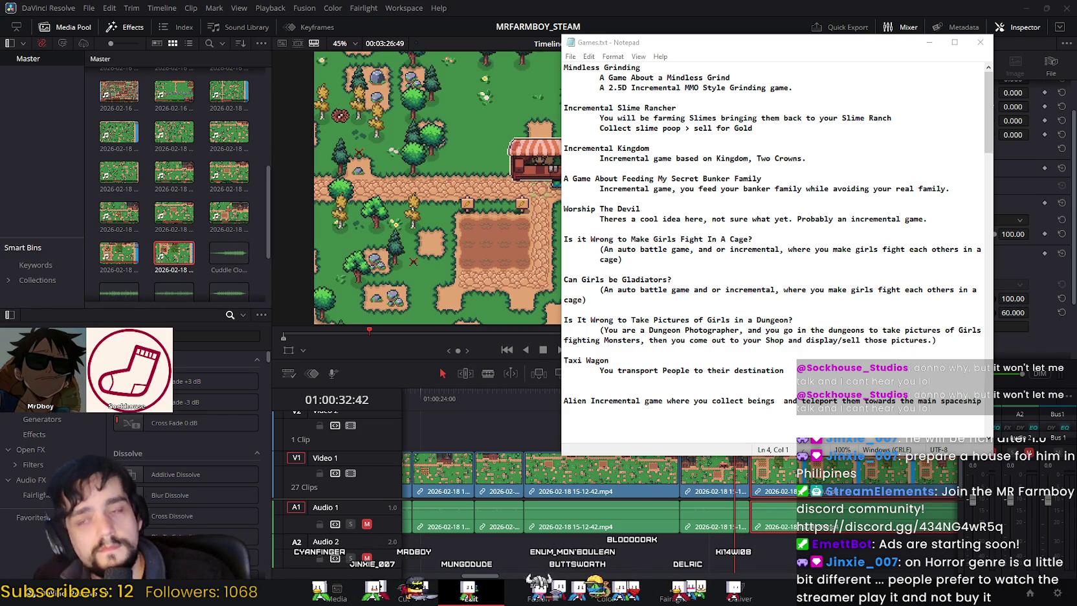
Step: Open blank lines at the top of Games.txt and type 'Demo for June next fest'
click(565, 69)
key(Return)
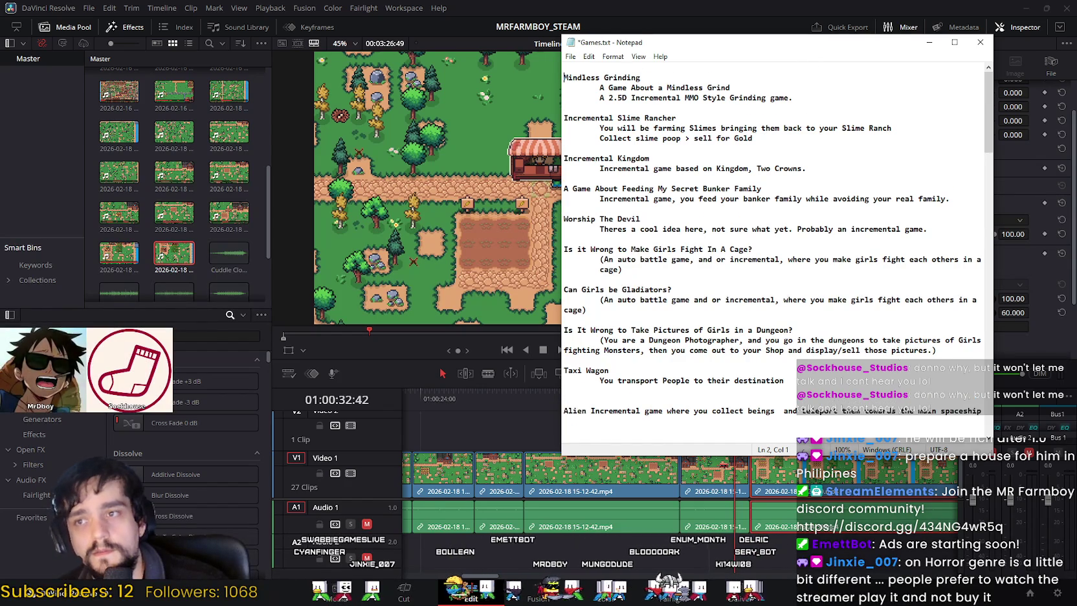
key(Return)
key(Up)
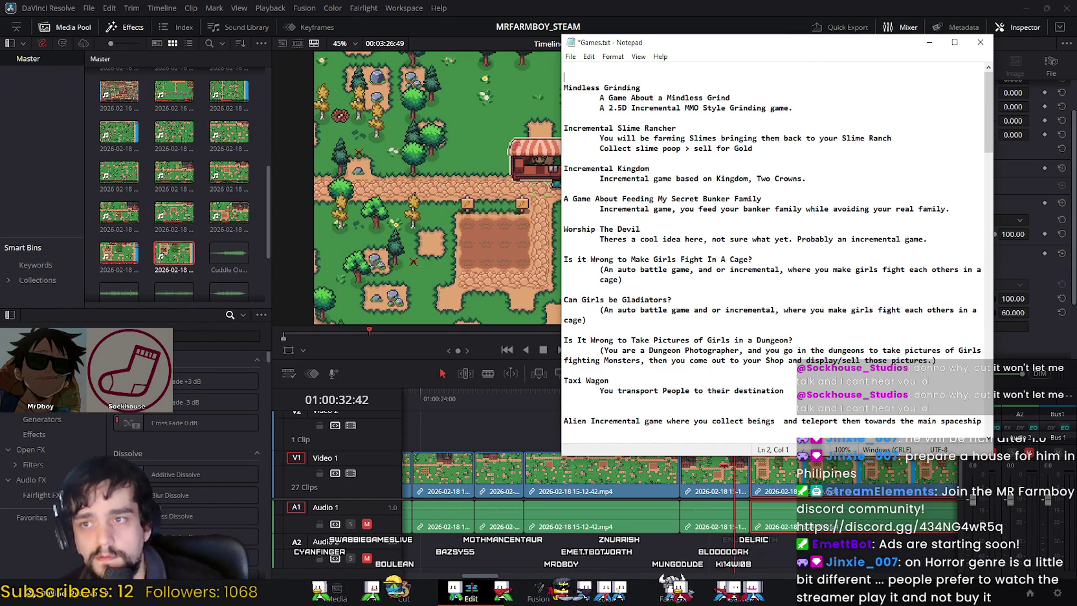
key(BackSpace)
text(Demo for )
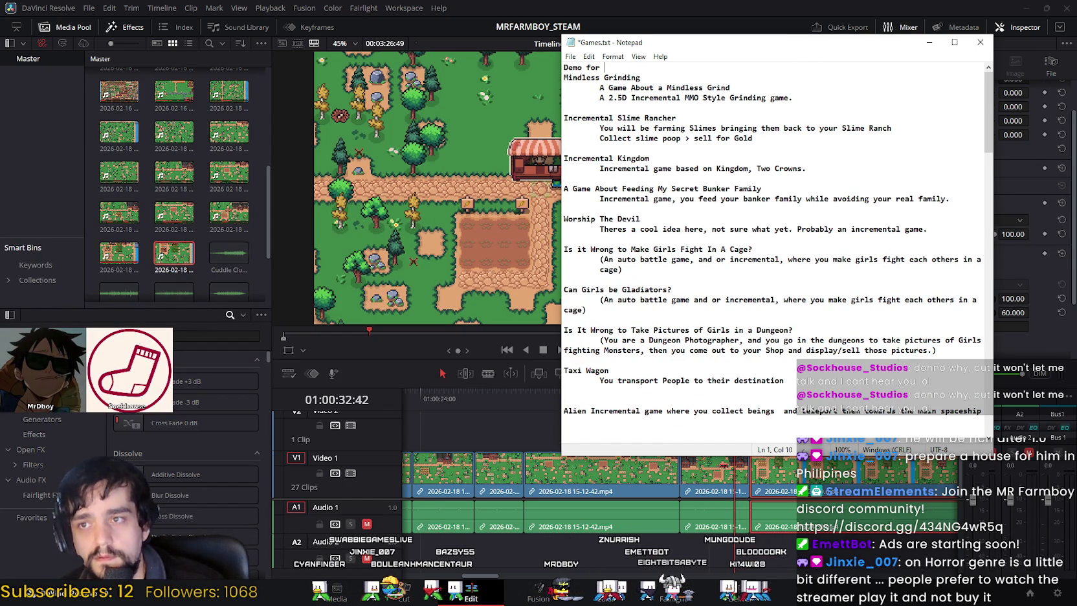
text(June next fest)
key(Return)
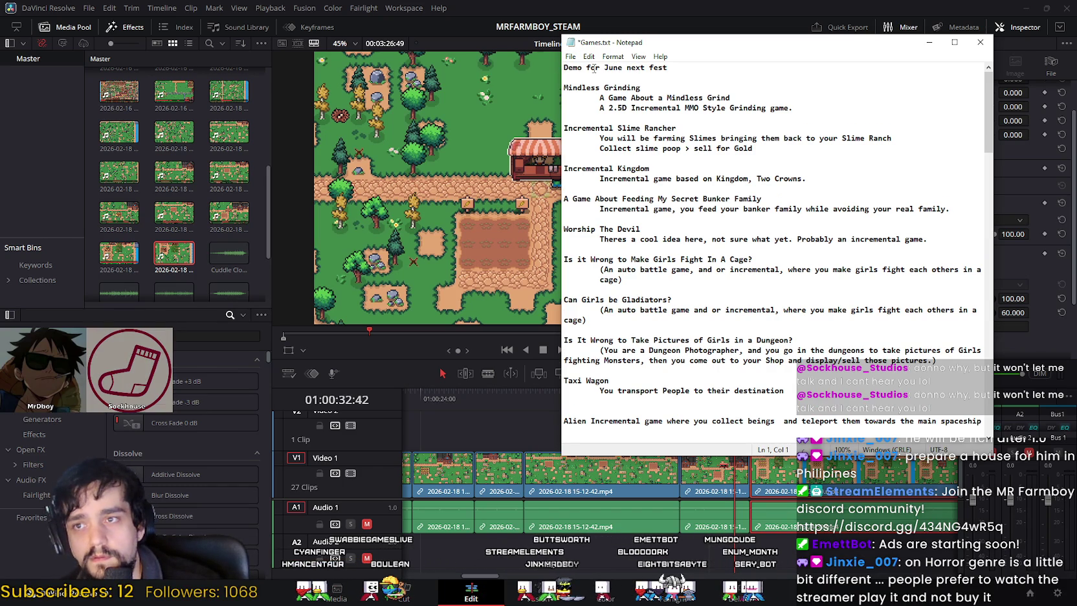
Step: Add '3 weeks before' above the demo note and 'Early sept' on the third line
key(Return)
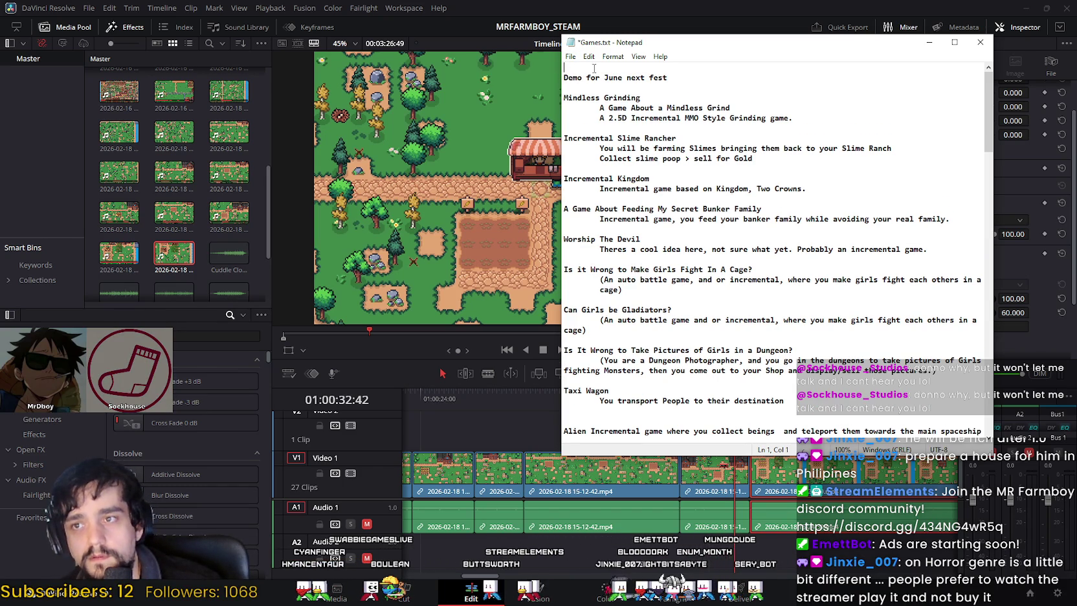
text(3)
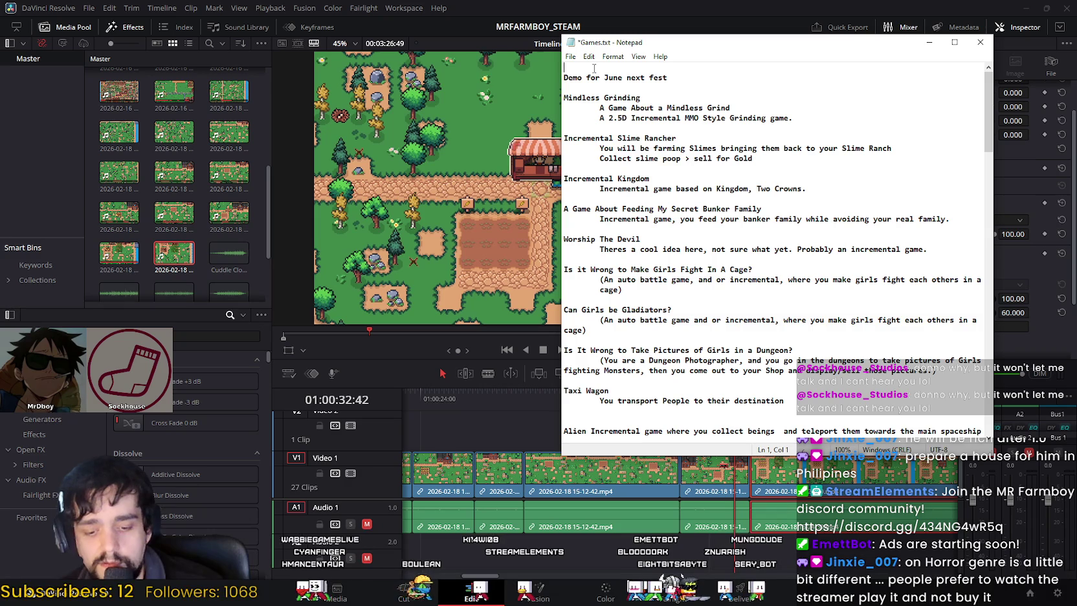
text( weeks before)
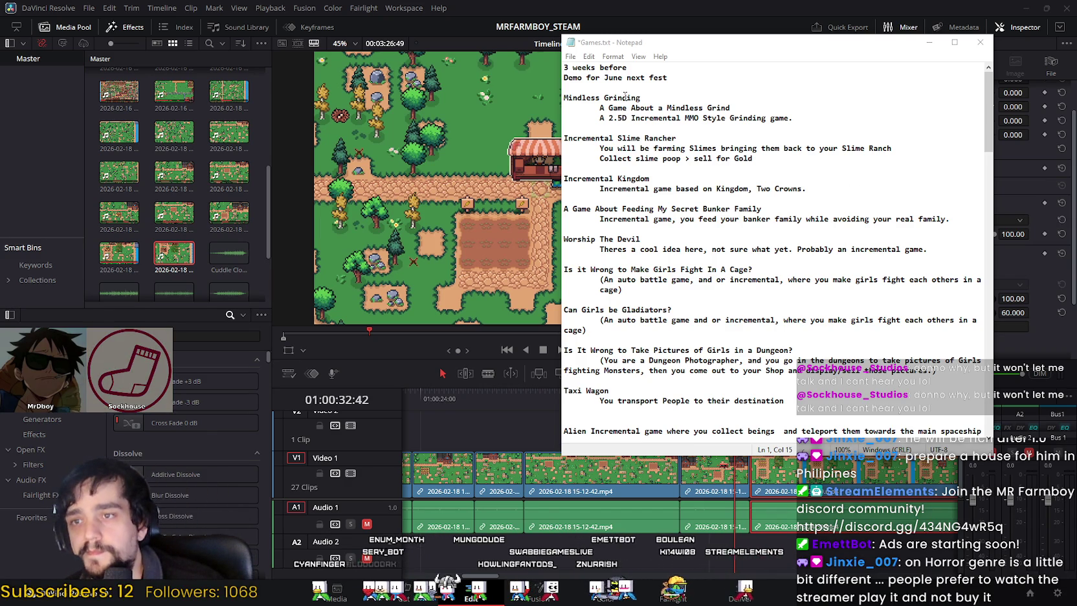
click(624, 87)
text(Early s)
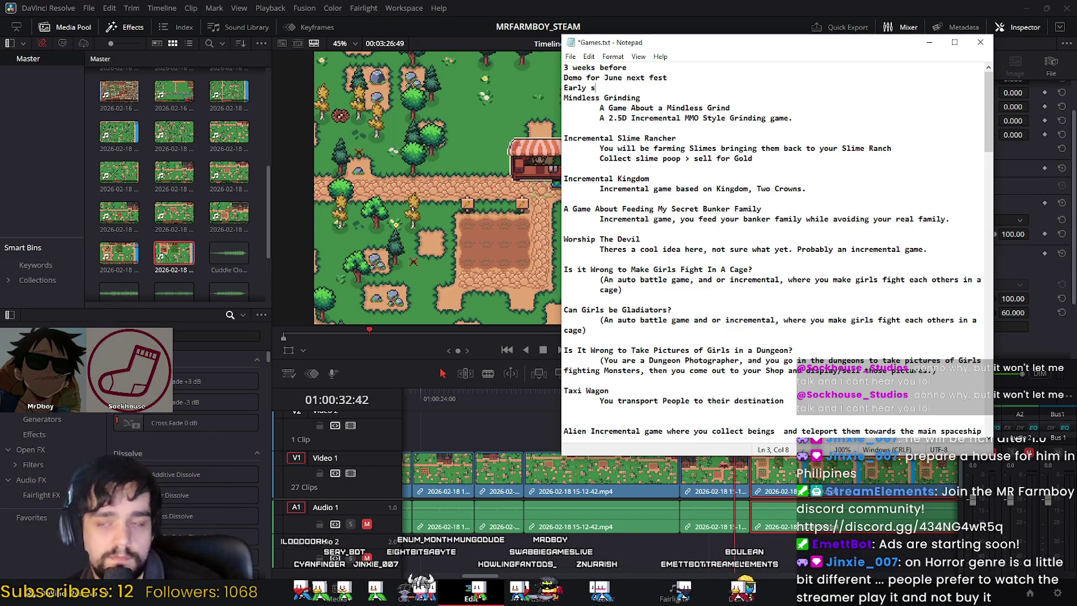
text(ept)
key(Return)
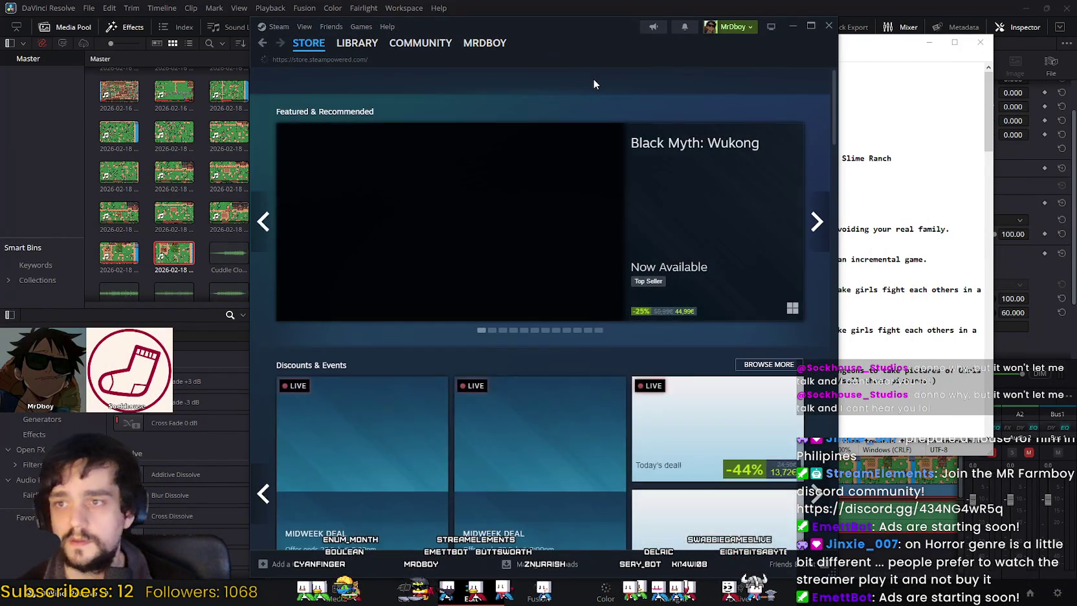
Step: Search the store for 'rricade', open Barricade, and browse its first four screenshots
click(593, 79)
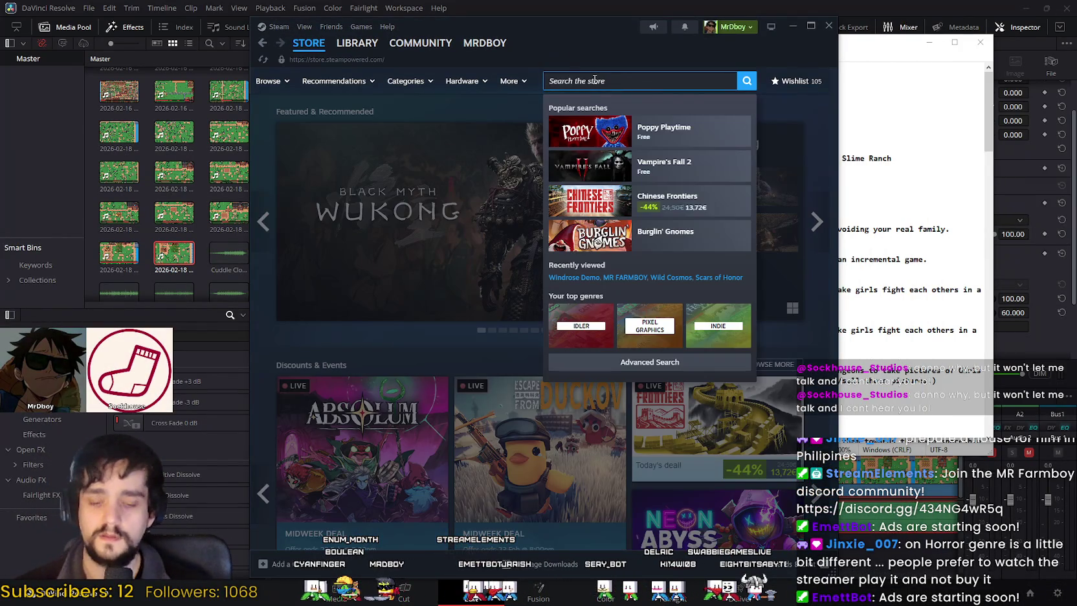
text(Barricade)
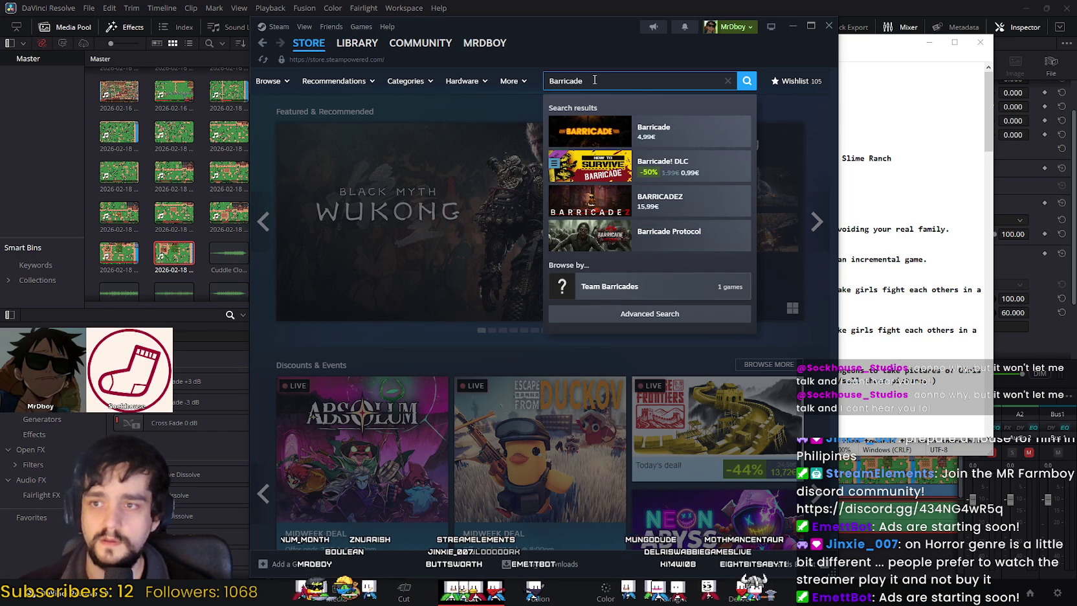
click(588, 127)
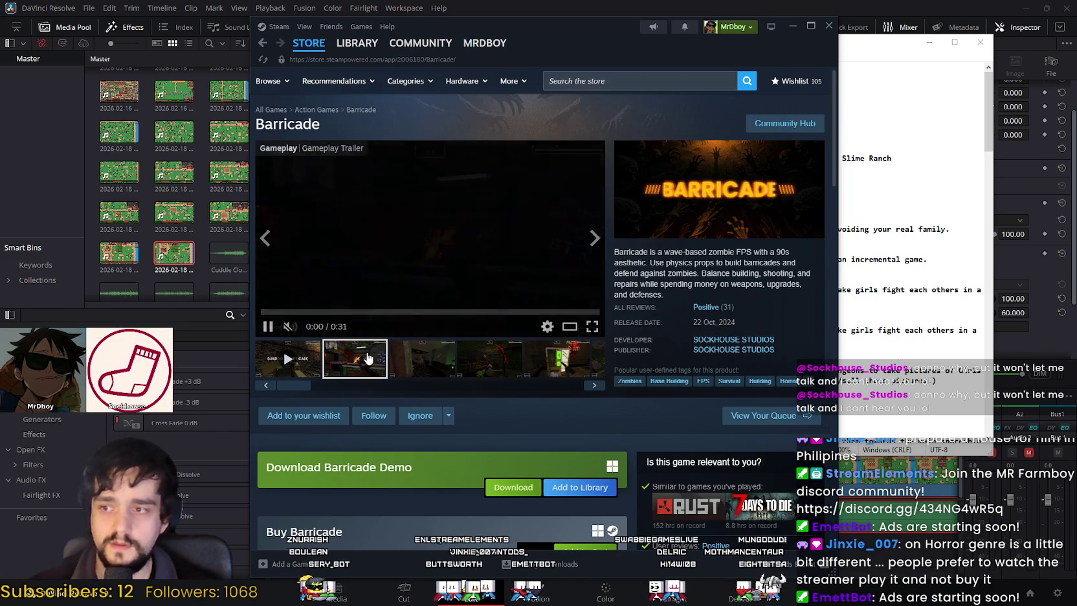
click(367, 358)
click(420, 367)
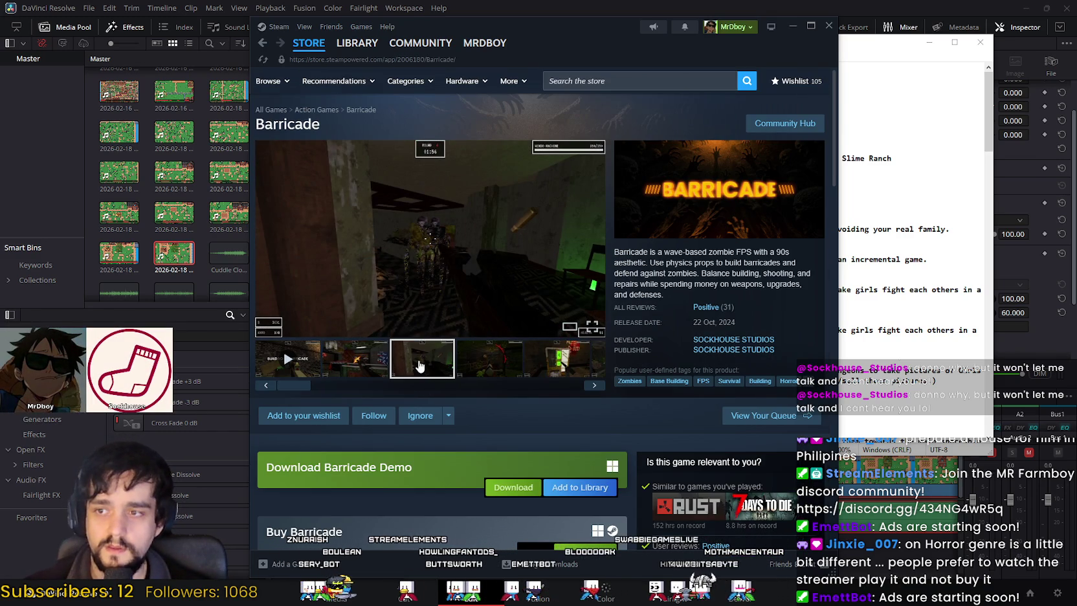
click(486, 353)
Step: View Barricade's screenshots in the full gallery through to the last one, then close it
click(488, 293)
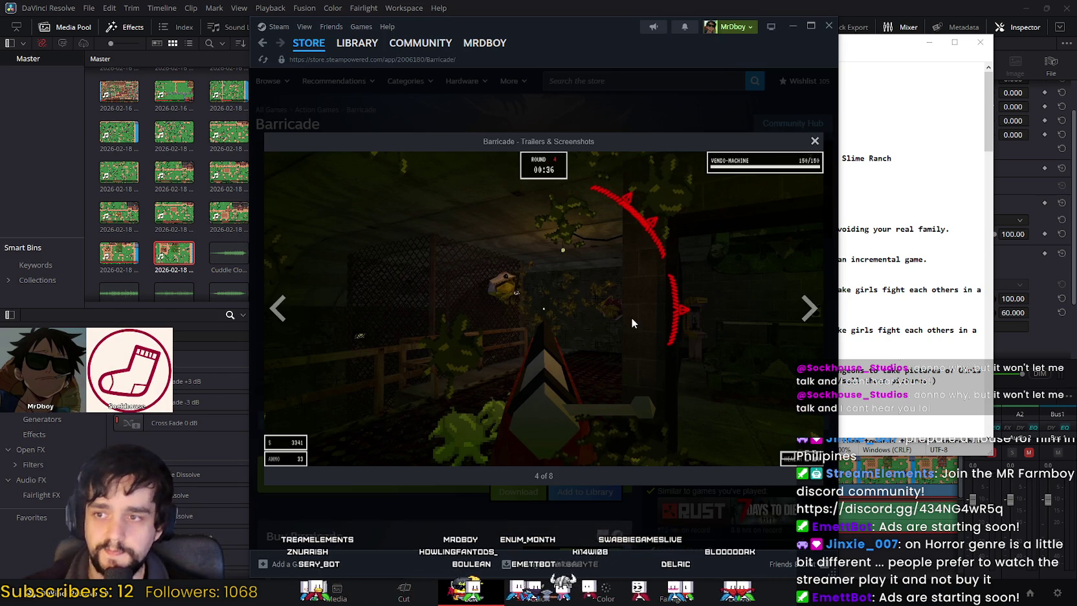
click(808, 310)
click(807, 309)
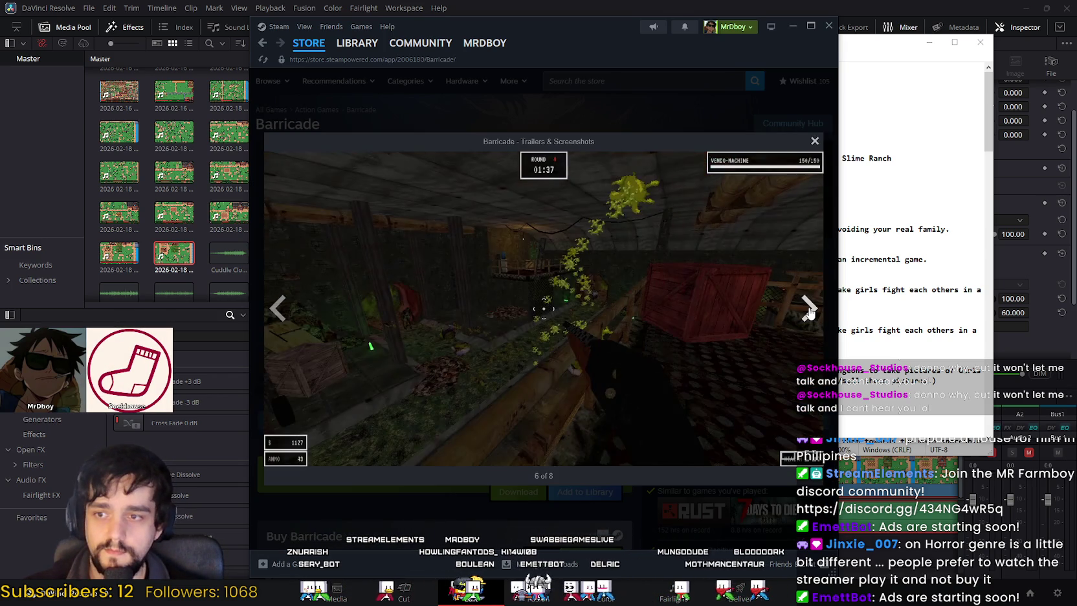
click(806, 309)
click(802, 310)
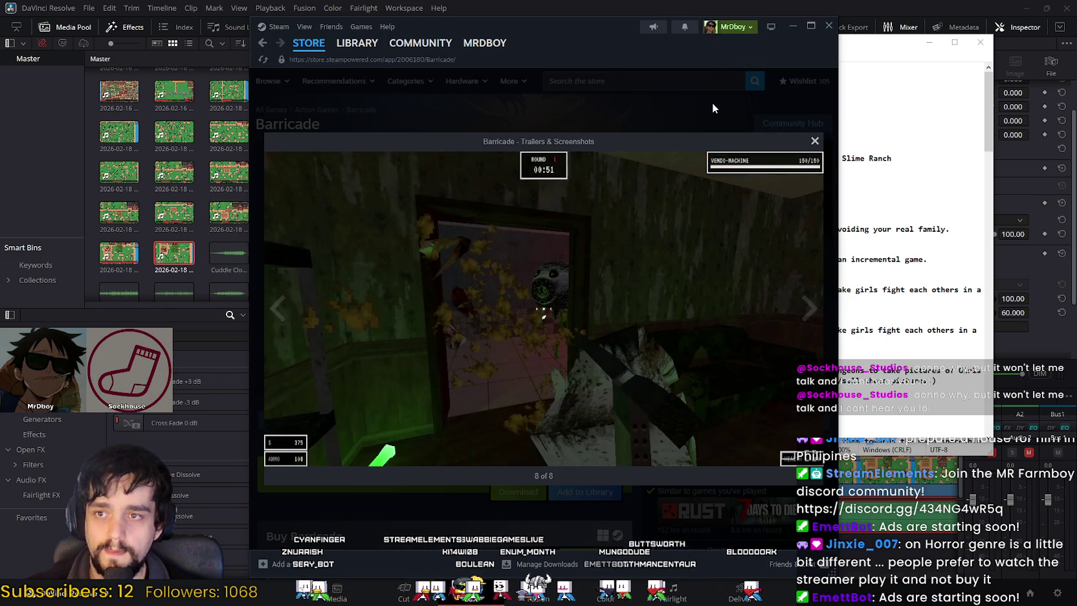
click(712, 103)
click(612, 75)
Step: Search 'ten bell', open Ten Bells, and view its third screenshot and launch trailer
text(ten bell)
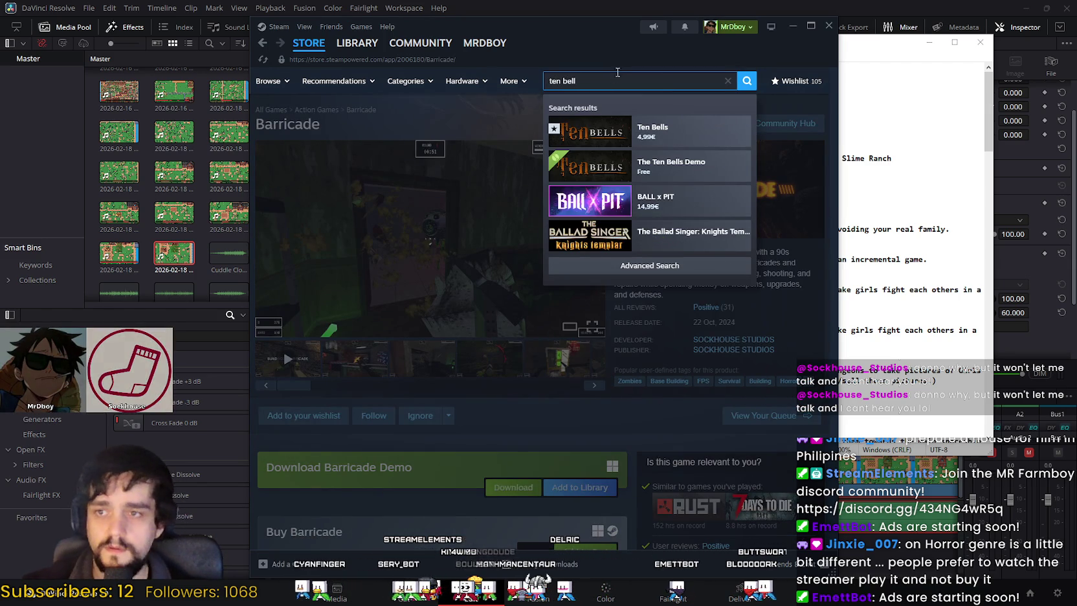
click(641, 146)
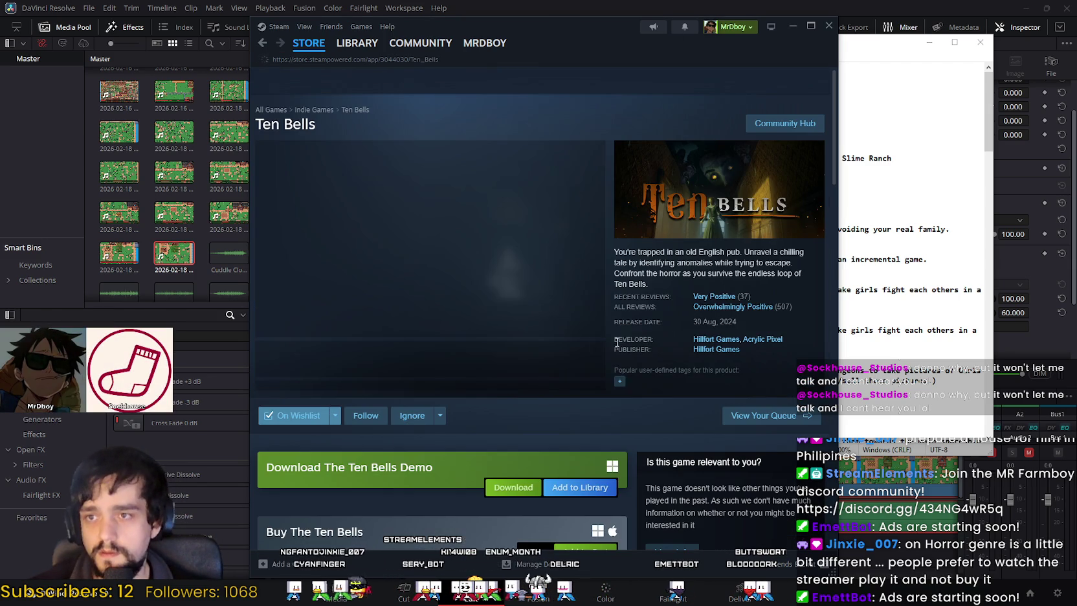
click(418, 369)
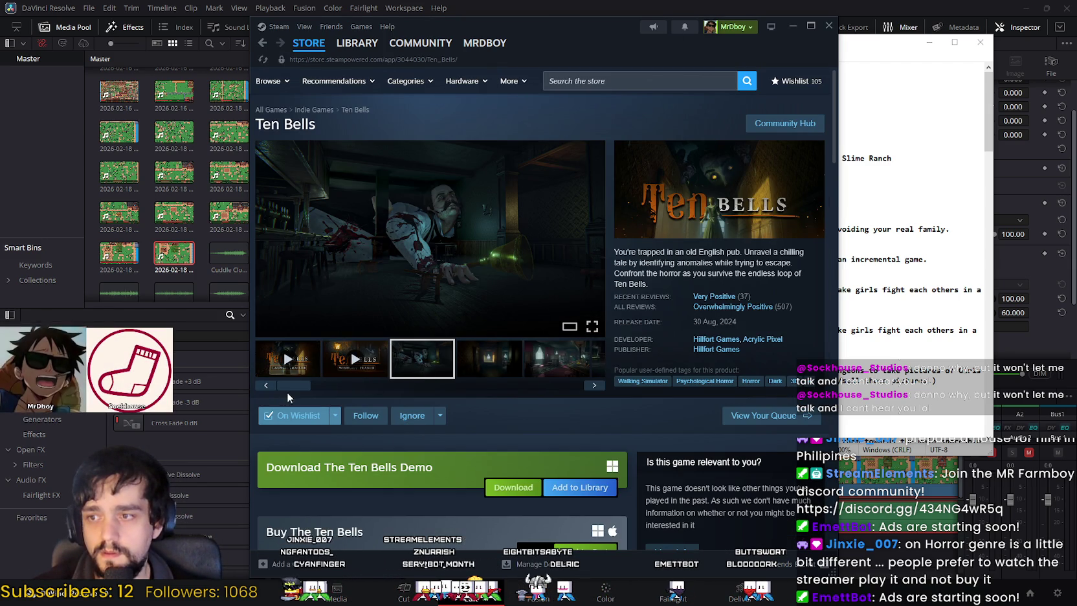
click(298, 343)
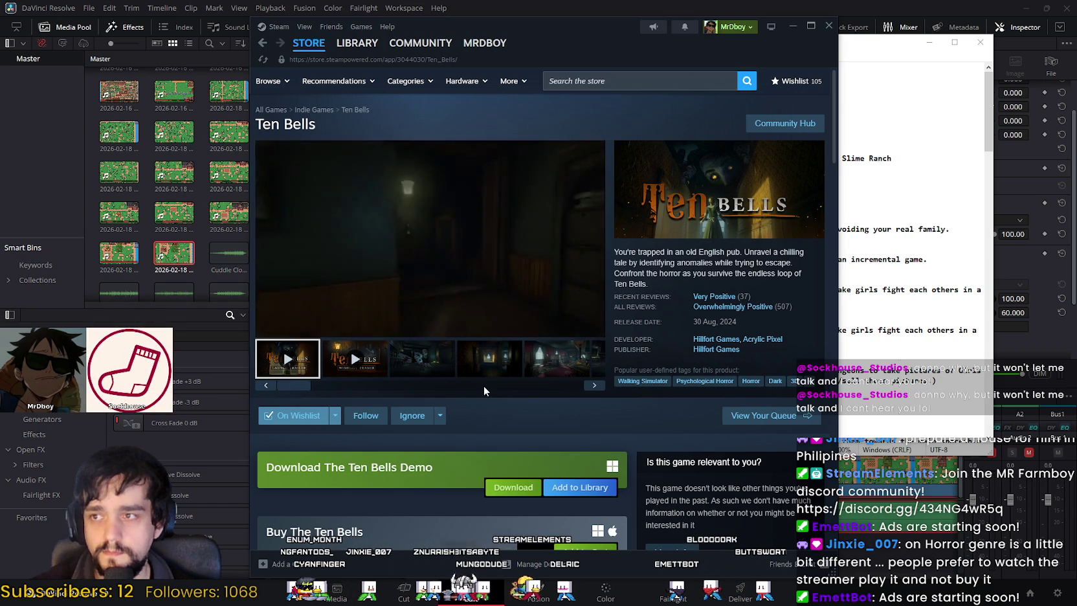
scroll(481, 385, down, 2)
scroll(490, 447, up, 2)
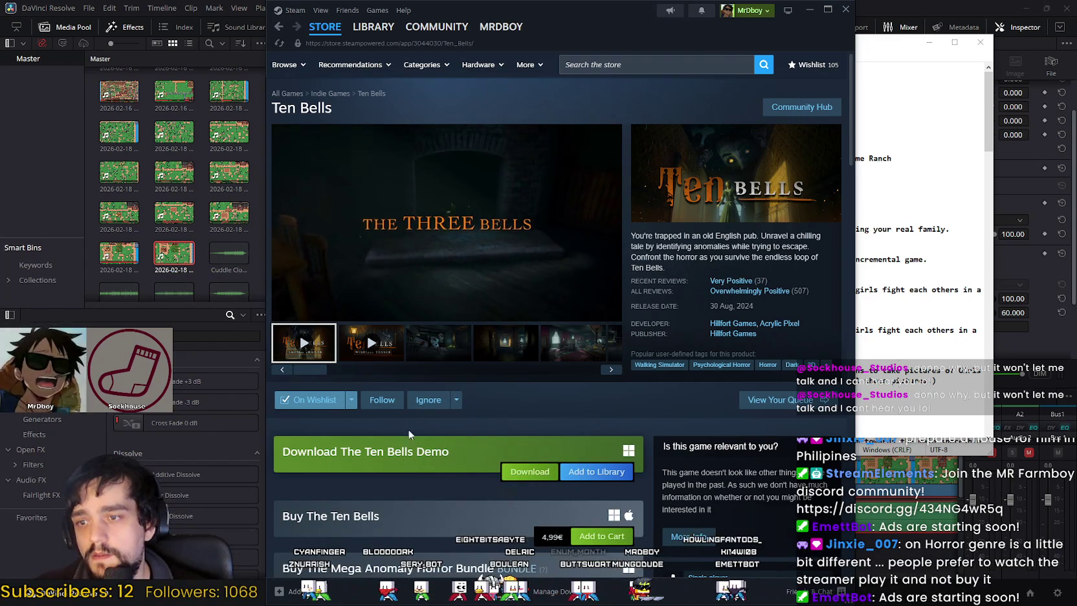
Step: Scroll the Ten Bells page and read the 'Ten Bells has almost reached it's goal!' announcement
scroll(515, 445, down, 5)
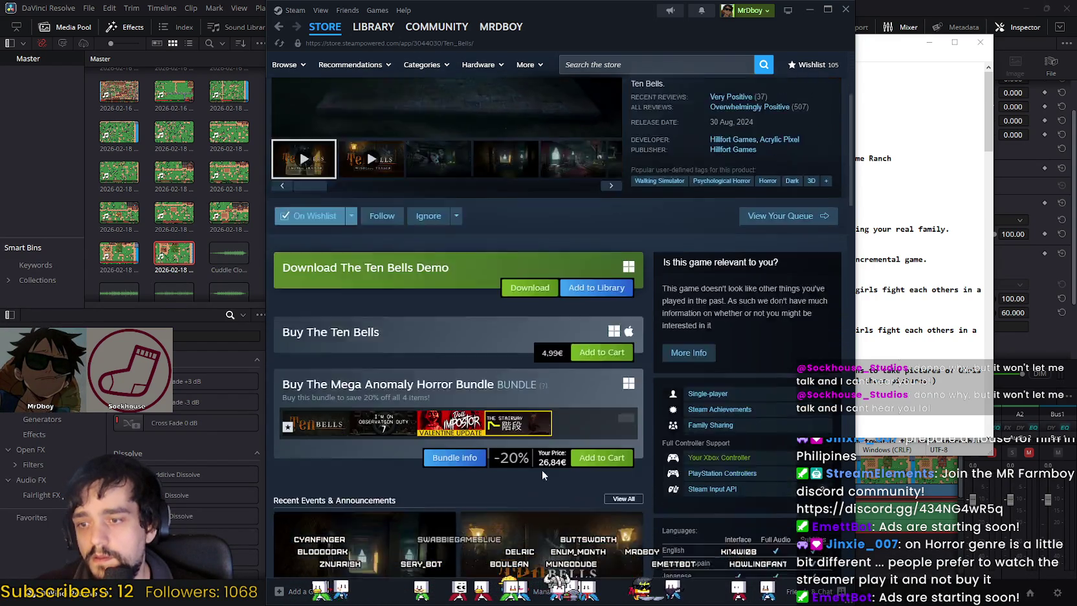
scroll(603, 498, down, 2)
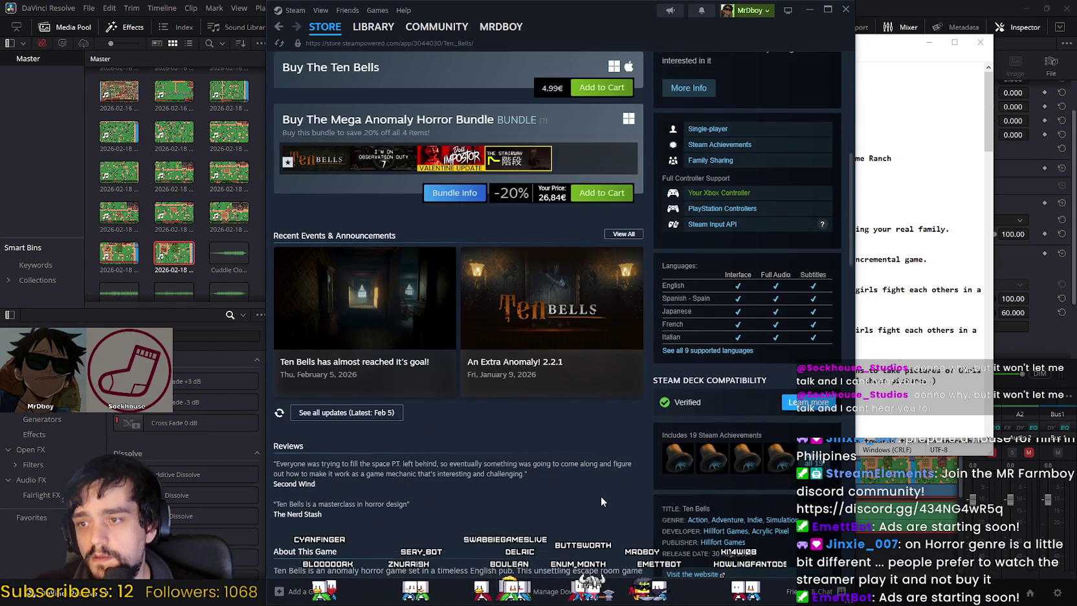
scroll(601, 495, down, 2)
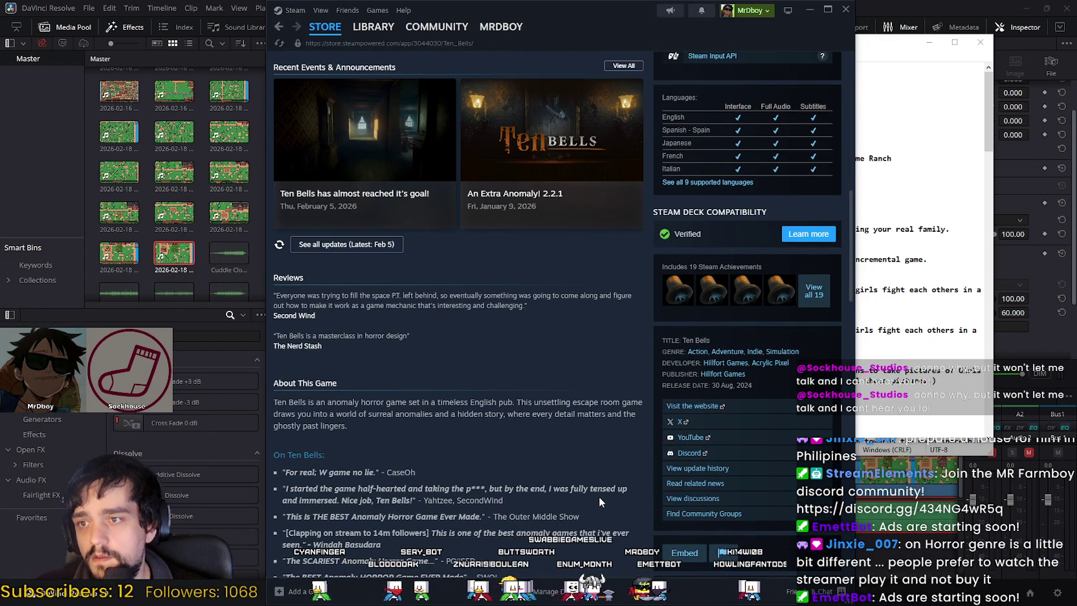
scroll(599, 498, down, 3)
scroll(413, 353, up, 5)
click(412, 352)
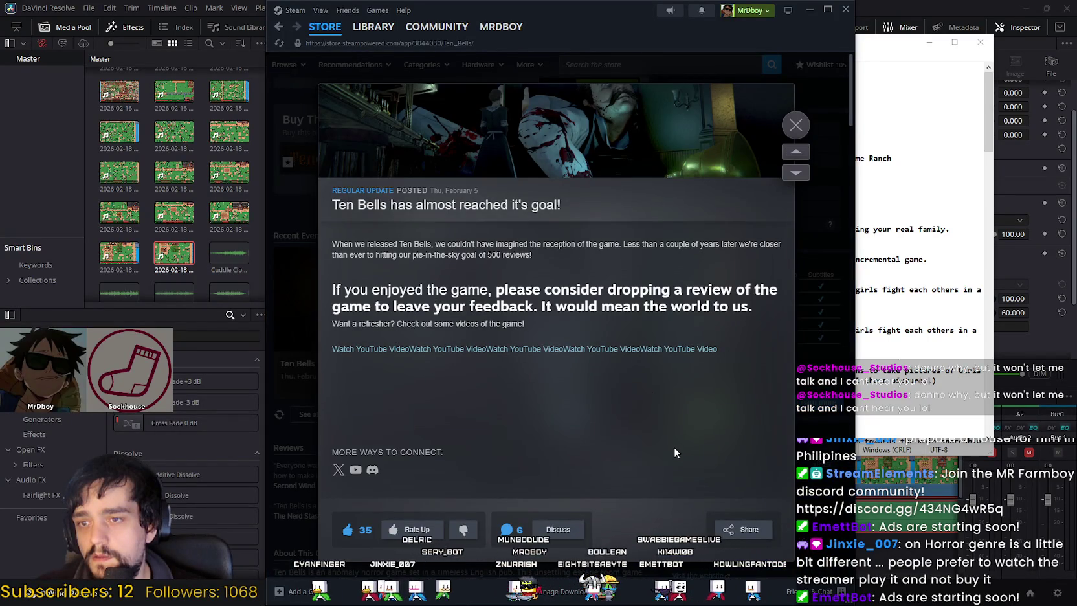
scroll(673, 452, down, 5)
key(Escape)
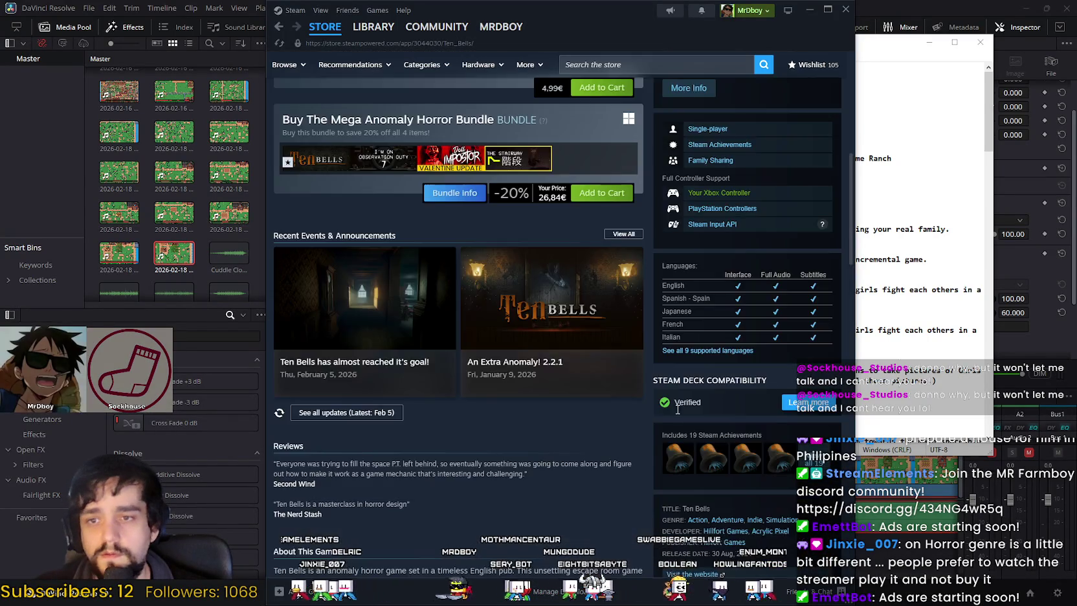
scroll(677, 408, up, 3)
scroll(612, 410, up, 4)
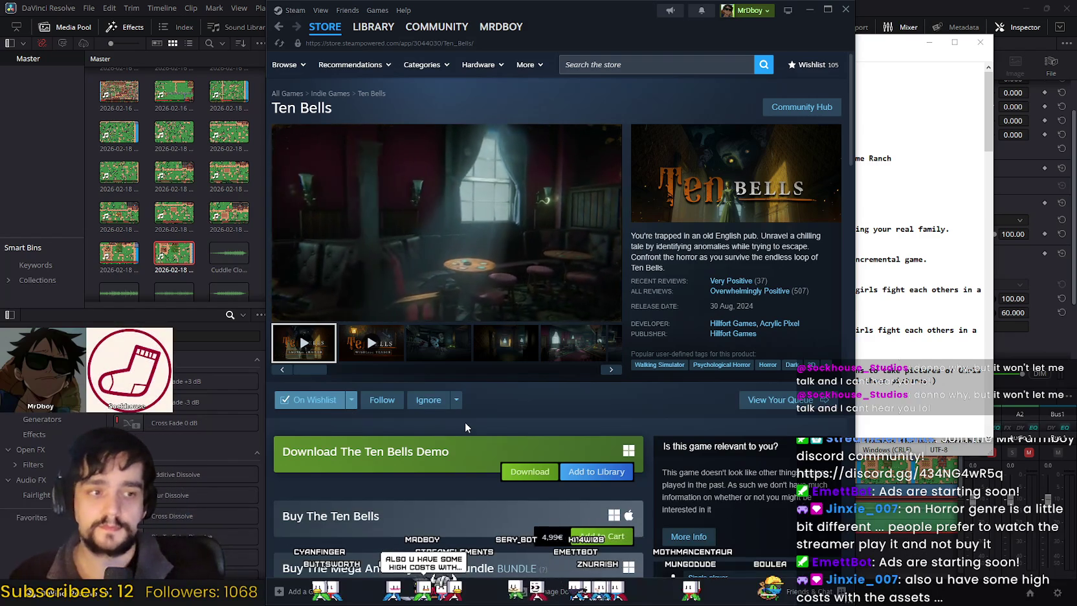
click(626, 65)
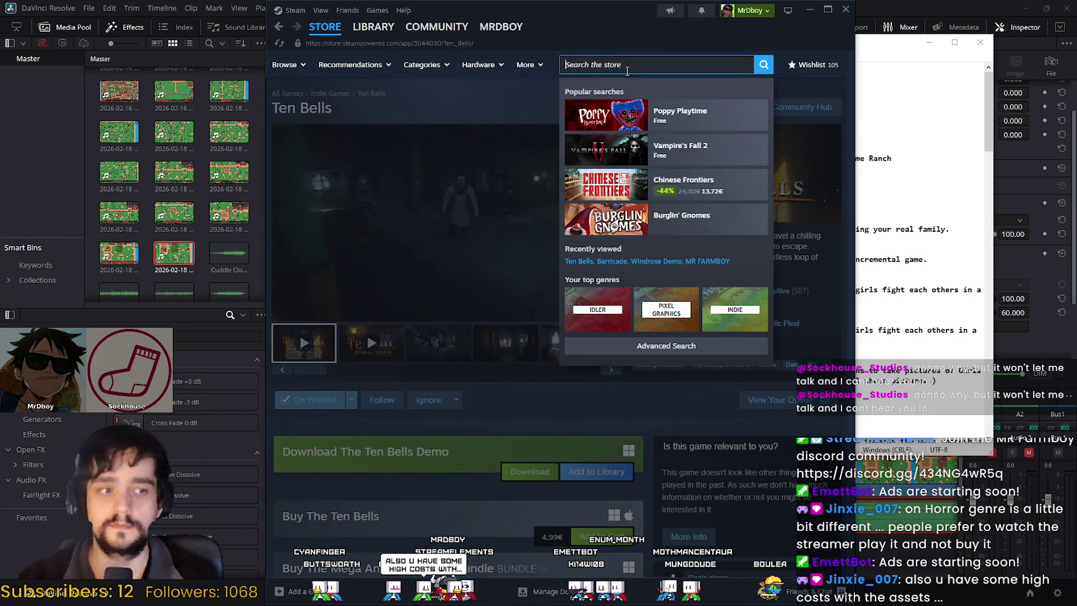
Step: Search the store for 'Barricade', correcting typos, and open its store page
text(Ba)
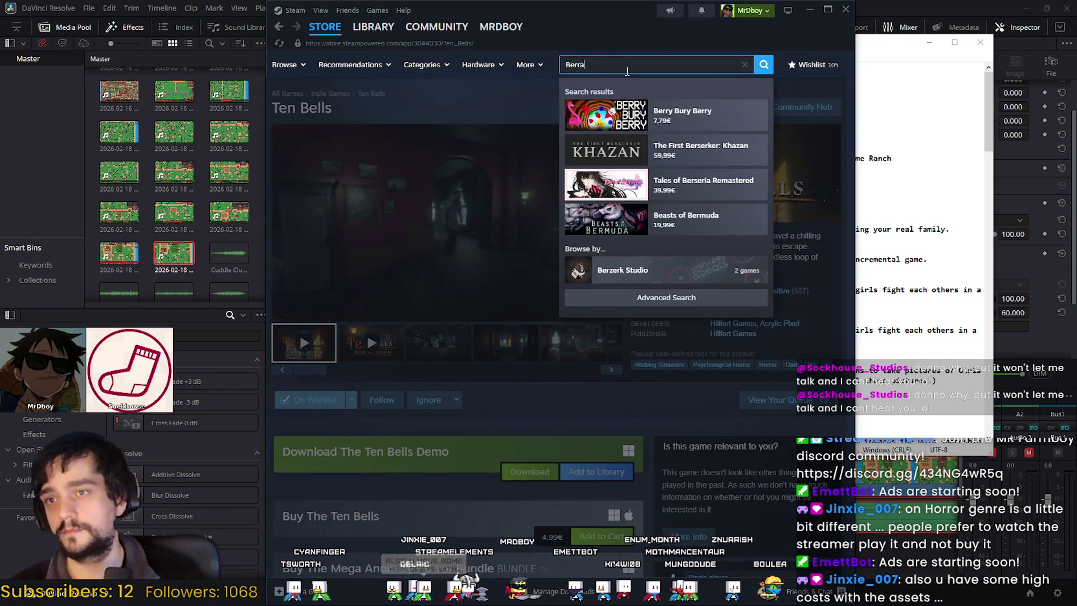
key(BackSpace)
key(BackSpace)
text(e)
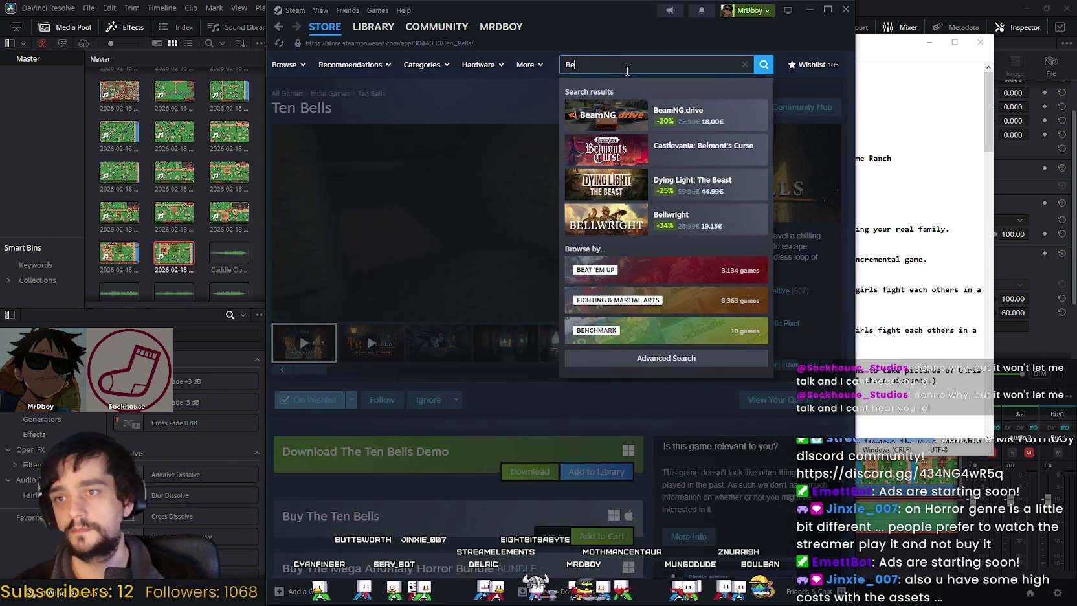
key(BackSpace)
text(arridca)
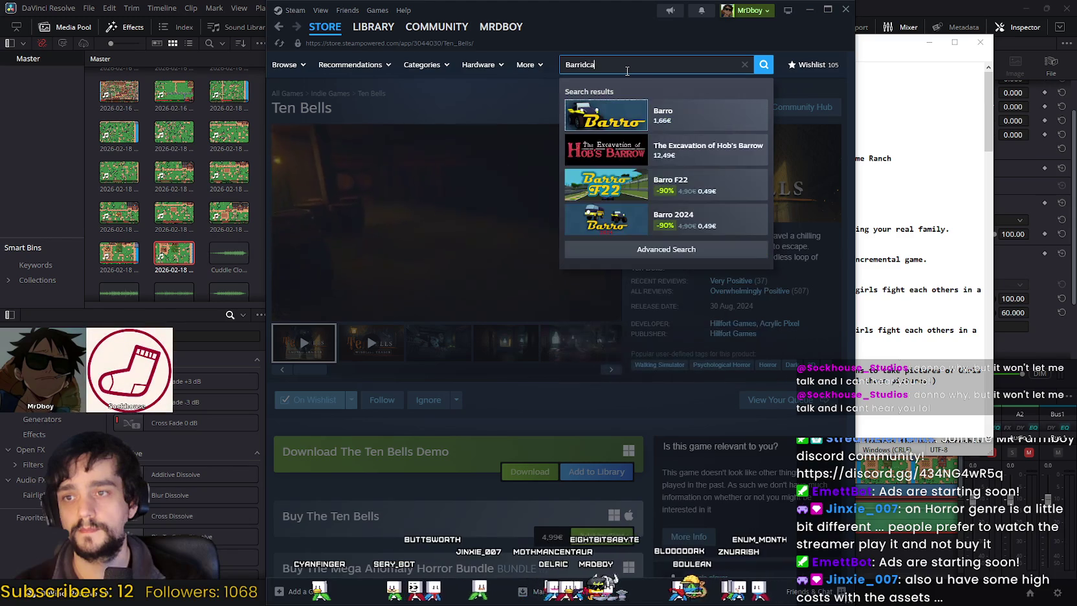
text(de)
key(BackSpace)
key(BackSpace)
key(BackSpace)
key(BackSpace)
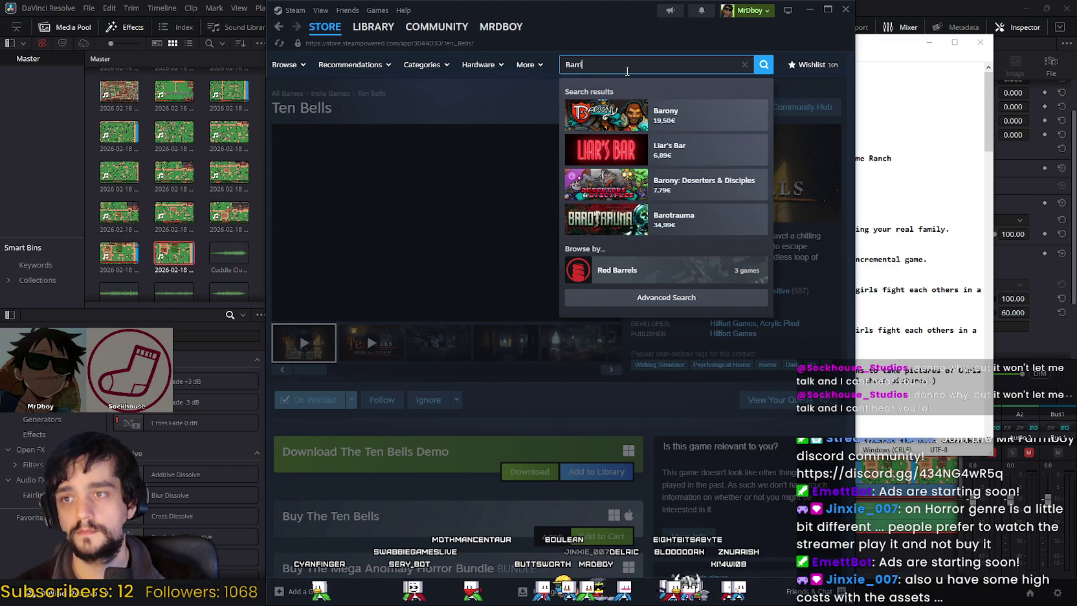
text(cade)
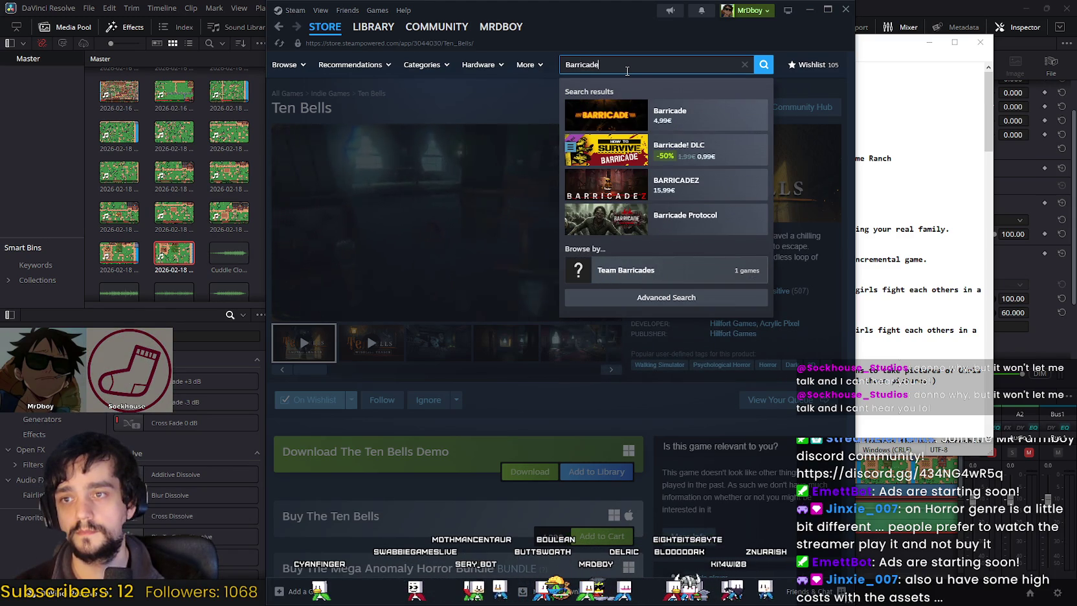
click(679, 105)
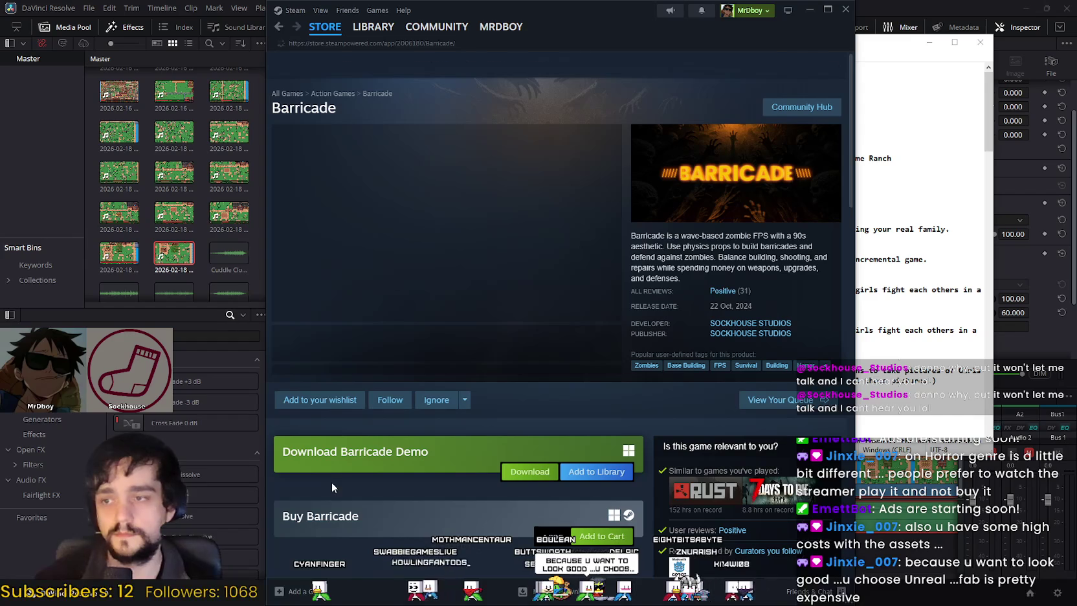
Step: Scroll the Barricade page and open its third screenshot in the full-size viewer
scroll(435, 484, down, 2)
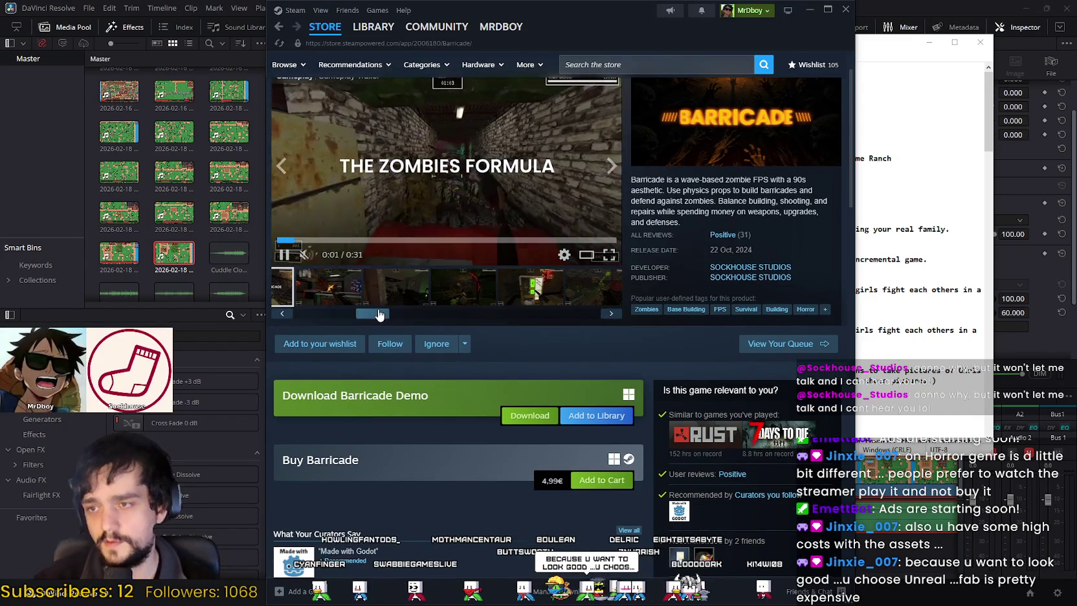
click(408, 291)
scroll(511, 453, down, 2)
drag(529, 374, 560, 374)
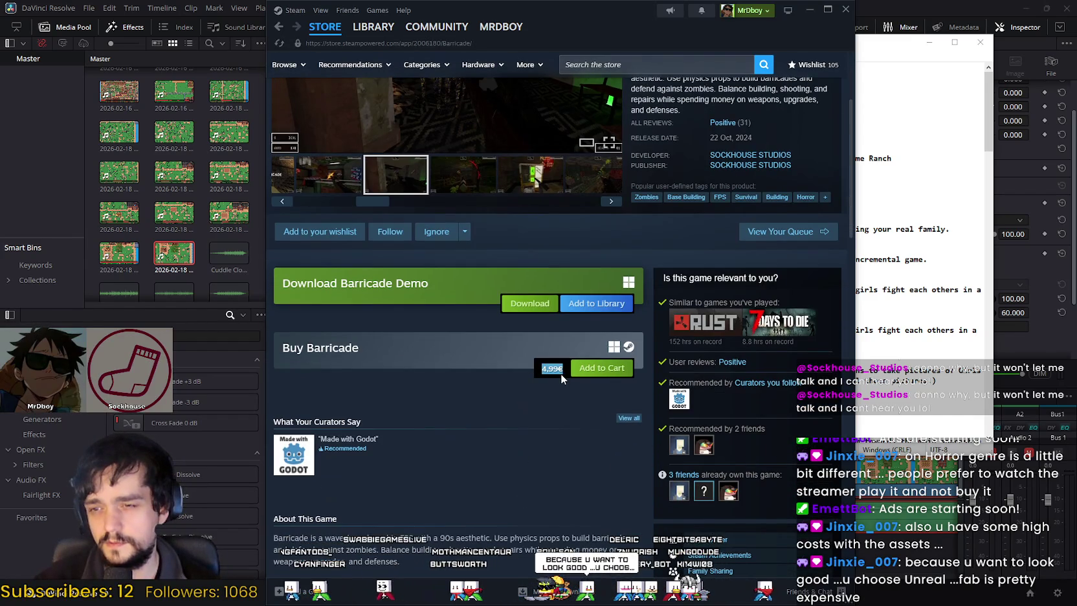
scroll(534, 477, up, 2)
scroll(534, 477, up, 1)
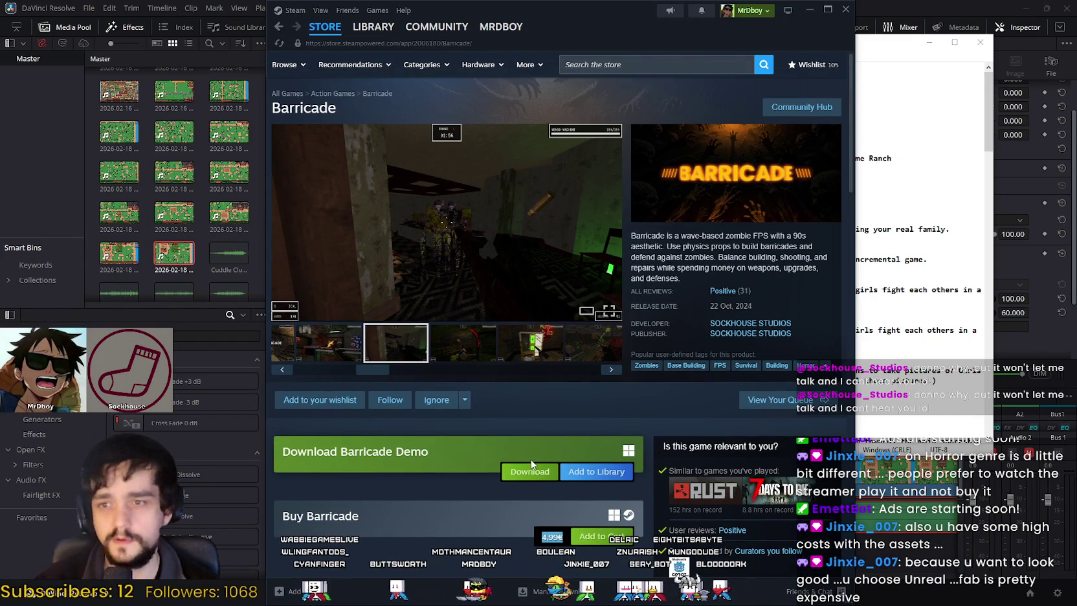
click(440, 282)
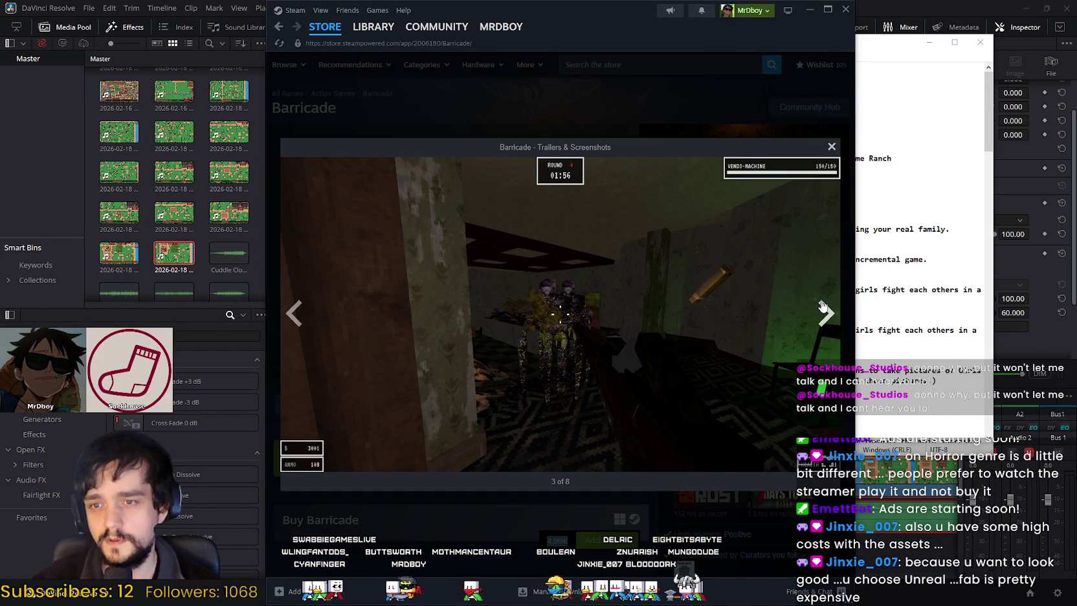
Step: Step through all Barricade screenshots back to the first trailer, and widen the Steam window
click(820, 314)
click(820, 314)
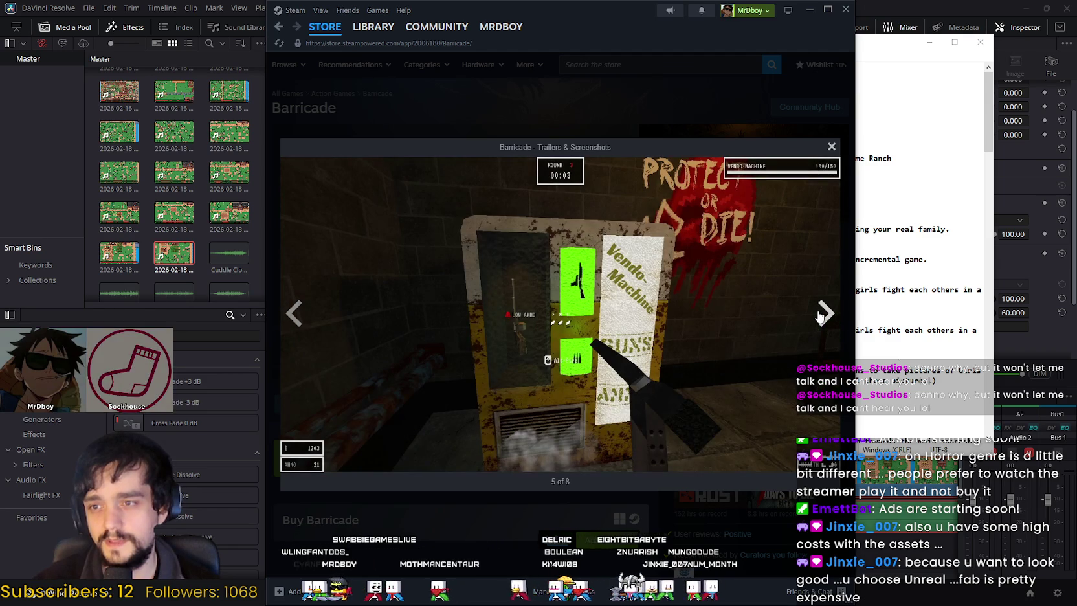
click(822, 314)
click(822, 314)
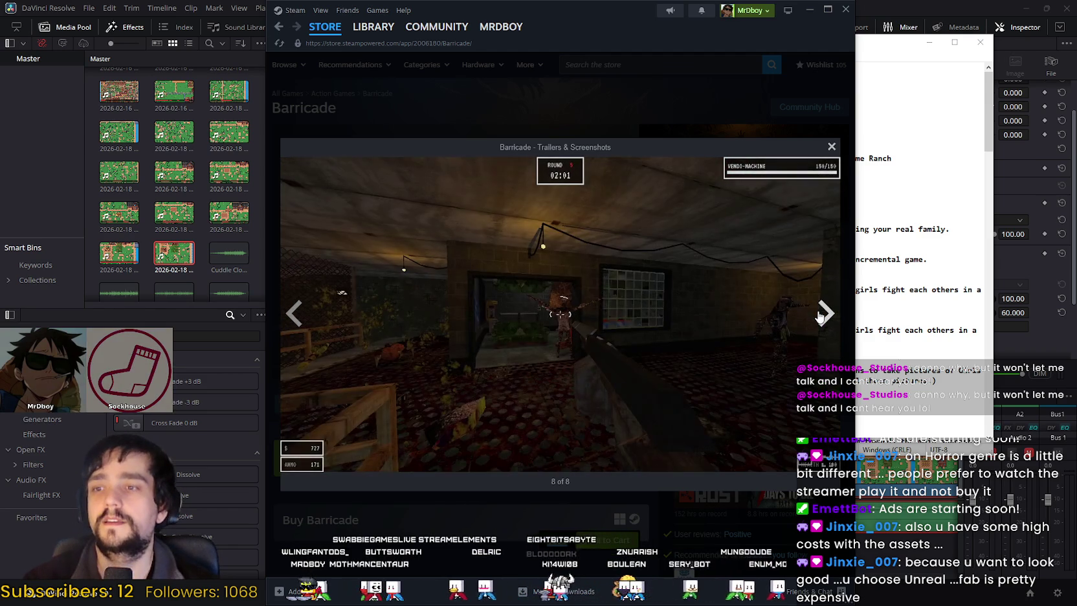
click(821, 314)
click(825, 315)
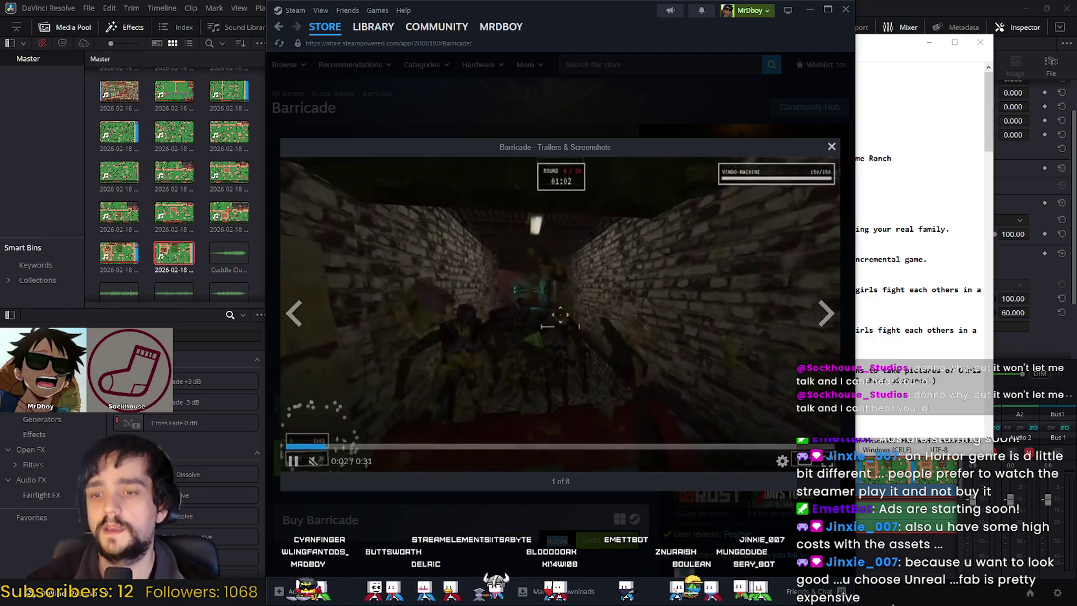
drag(854, 589, 944, 590)
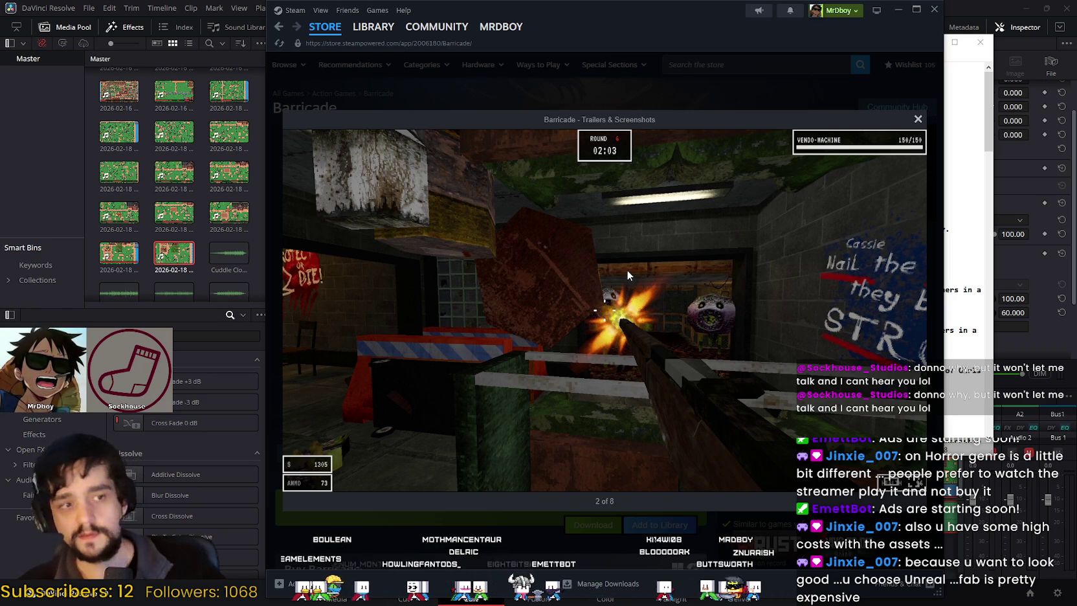
Step: Close the viewer, return to the Steam store front page, reposition and minimize Steam
click(667, 81)
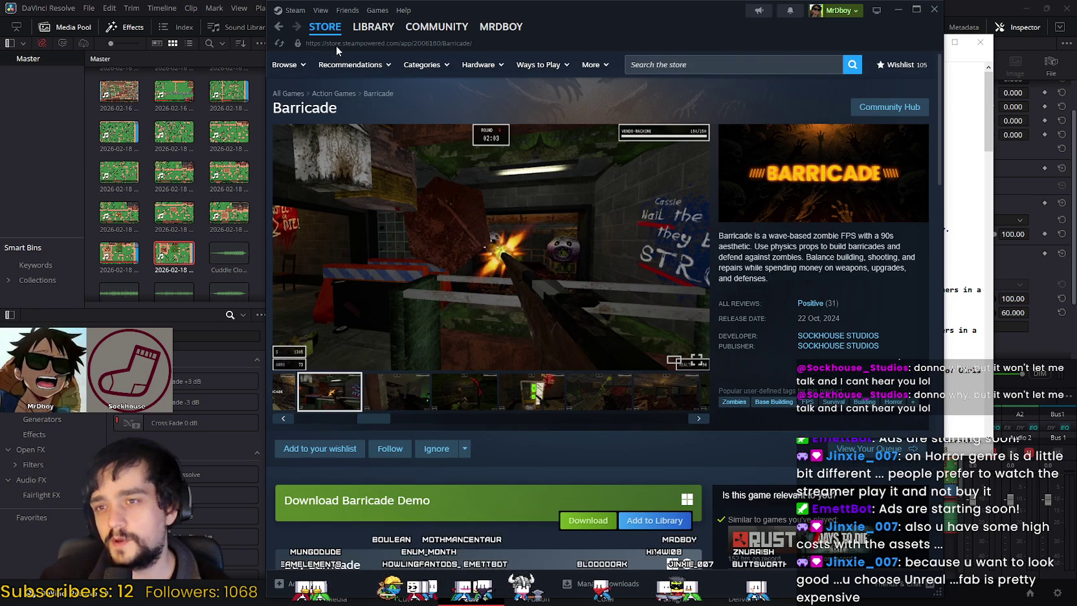
click(320, 28)
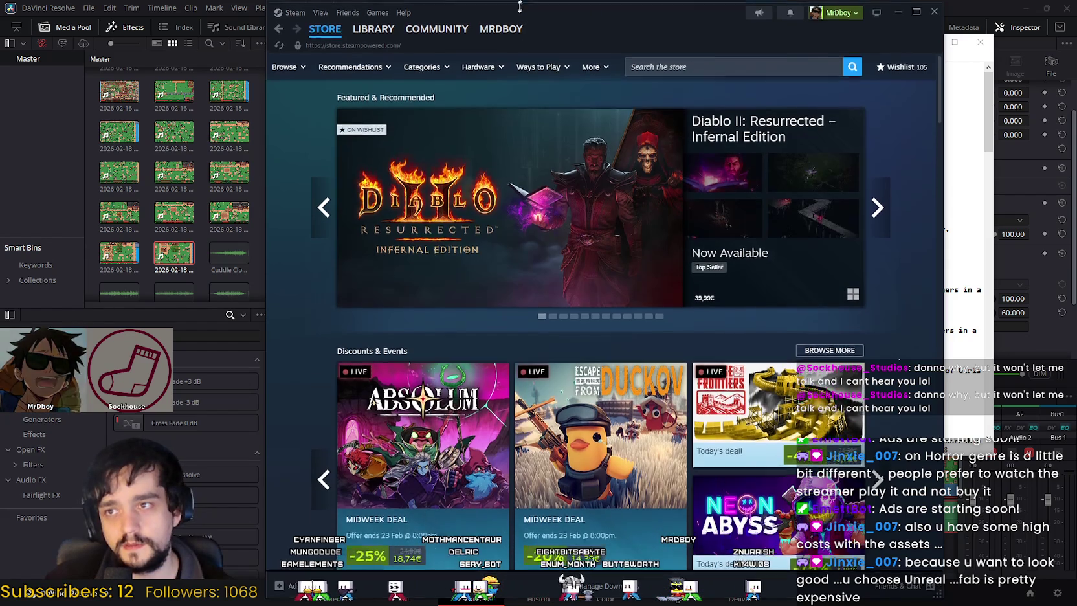
drag(507, 11, 507, 76)
drag(751, 80, 805, 61)
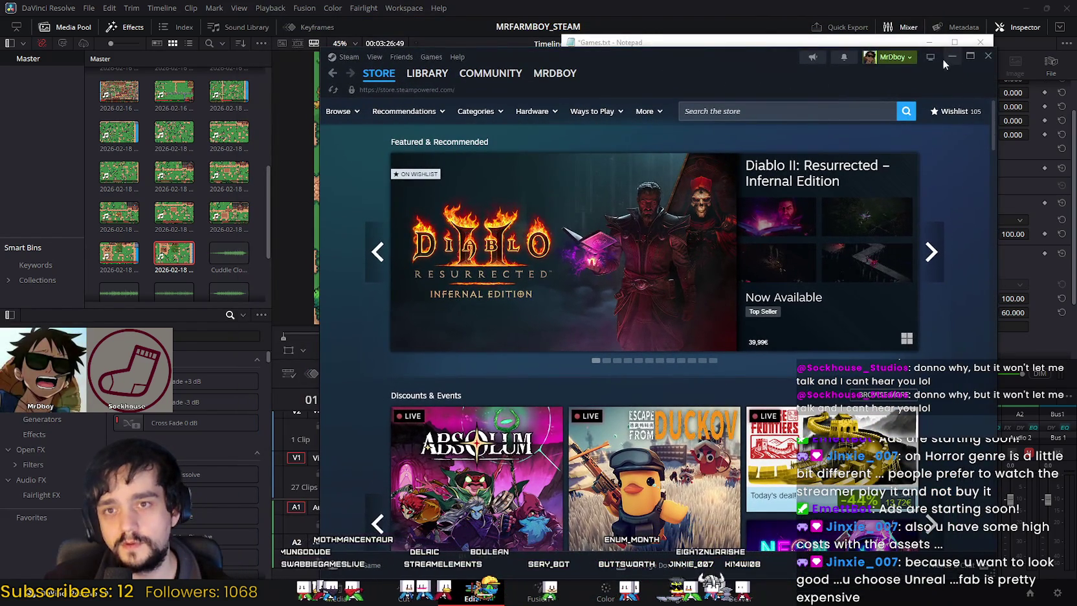
click(950, 57)
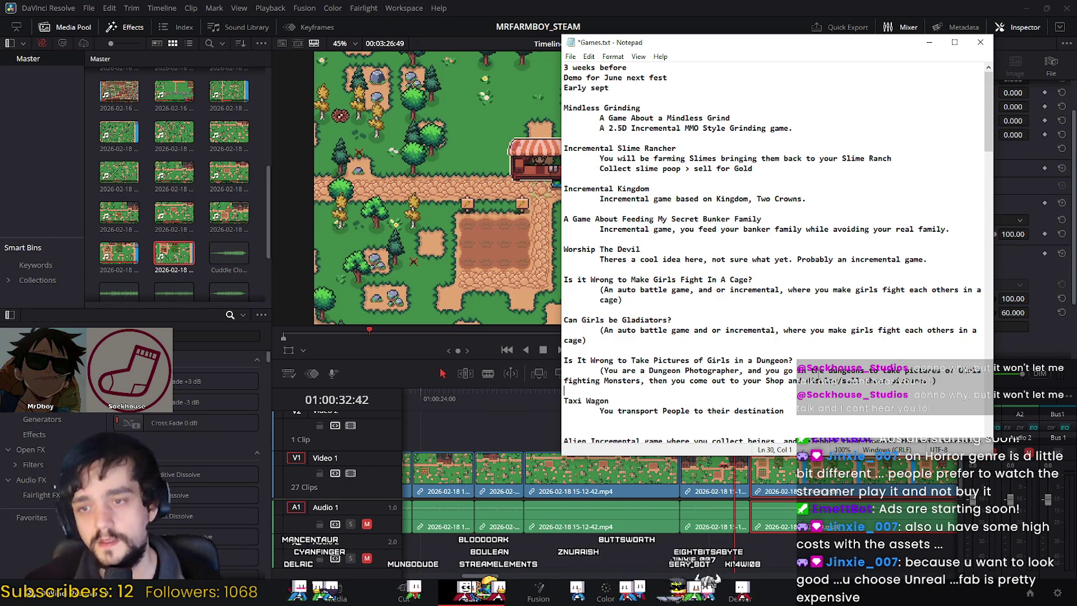
Step: Review Games.txt entries like Alien and Worship The Devil, then set Resolve's playhead to about 01:00:30
scroll(776, 344, down, 2)
scroll(779, 365, down, 1)
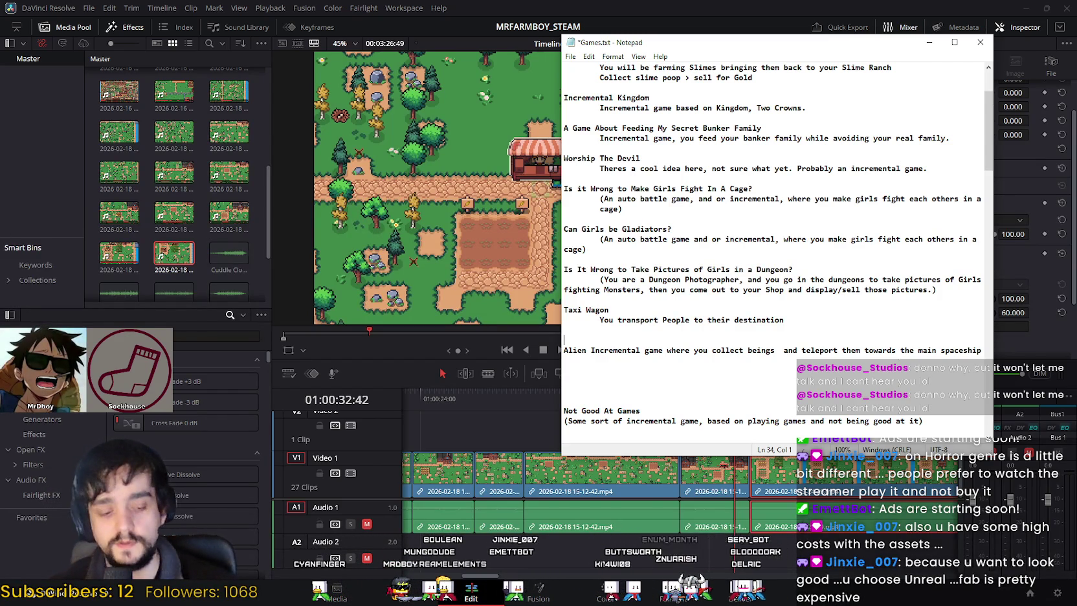
click(743, 379)
scroll(743, 376, down, 1)
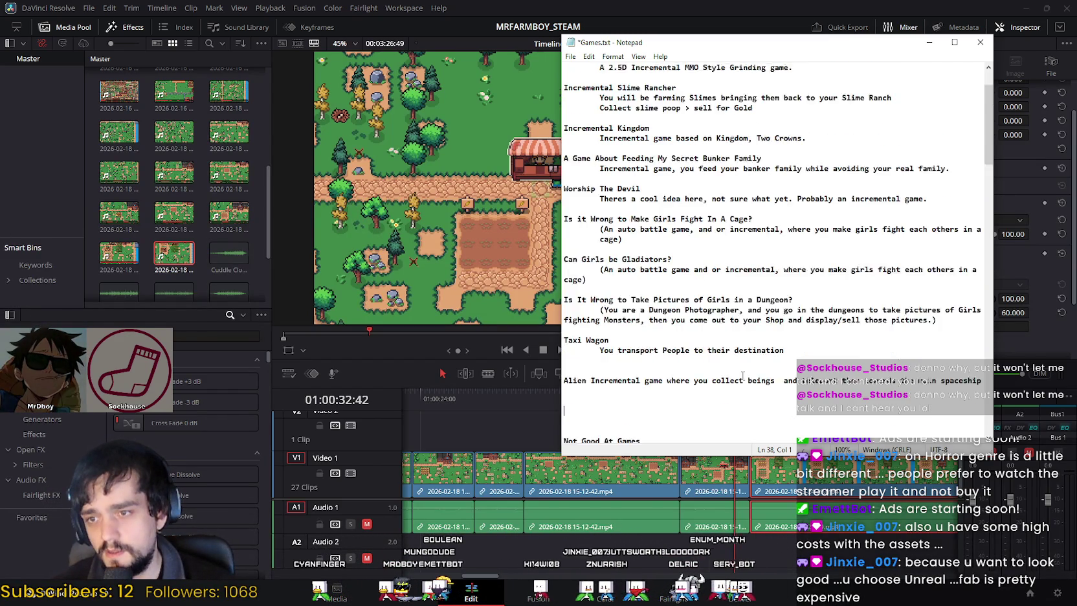
scroll(742, 376, up, 1)
scroll(676, 383, up, 1)
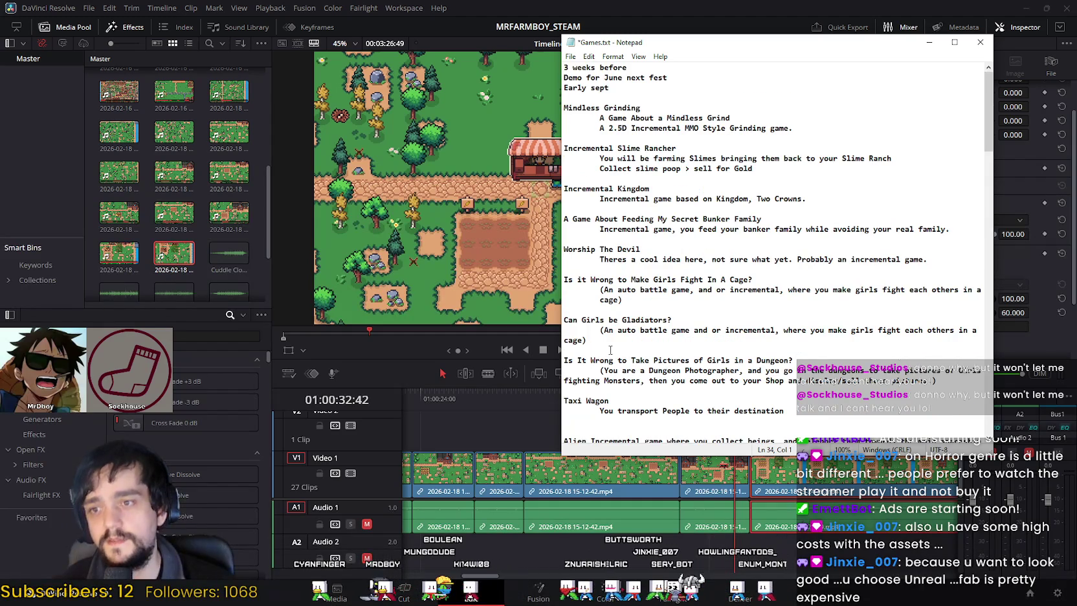
key(Down)
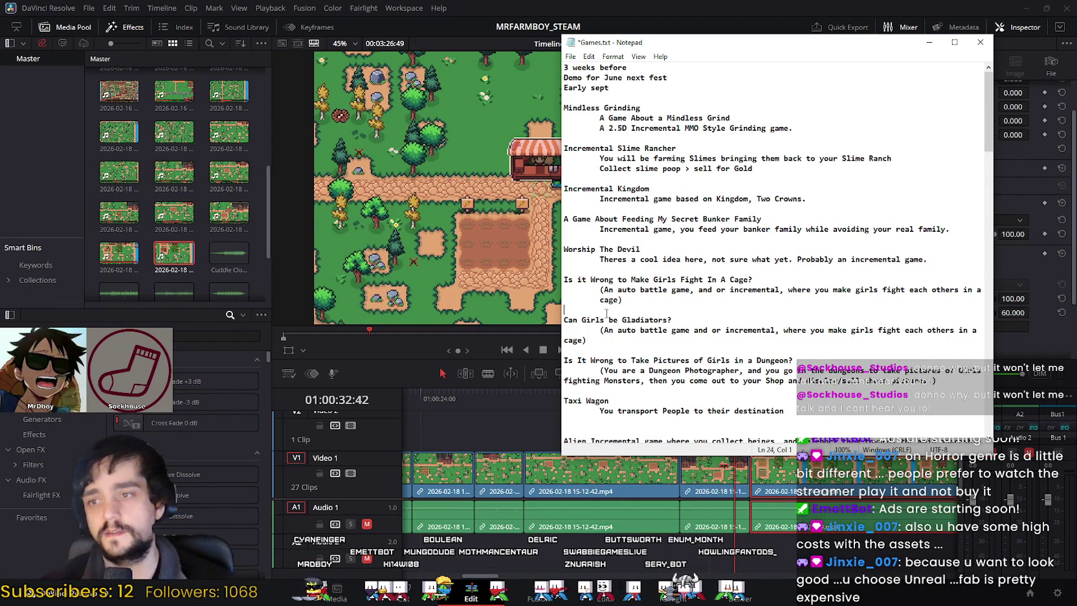
click(619, 272)
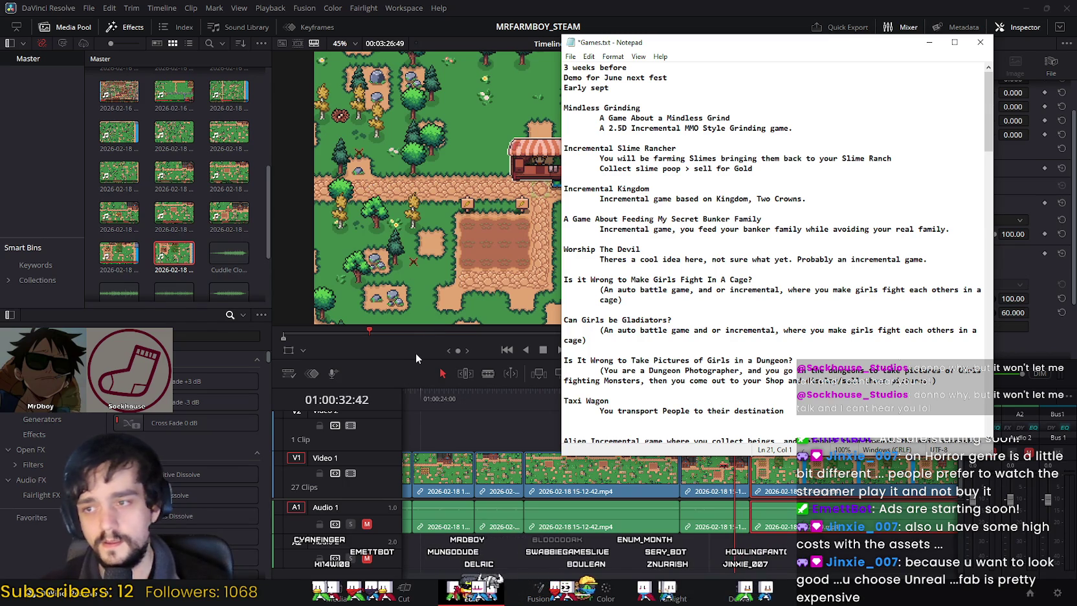
click(439, 366)
drag(732, 405, 663, 406)
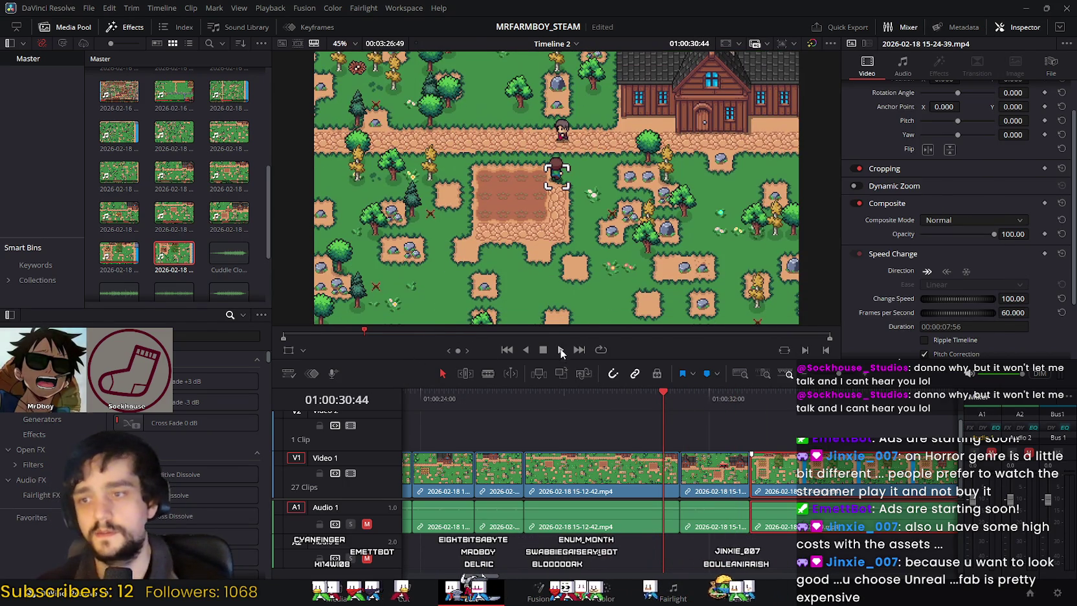
Step: Play the V1 farm clips until 01:00:34:18, then return to Games.txt at the 2.5D Incremental MMO line
click(721, 476)
click(602, 461)
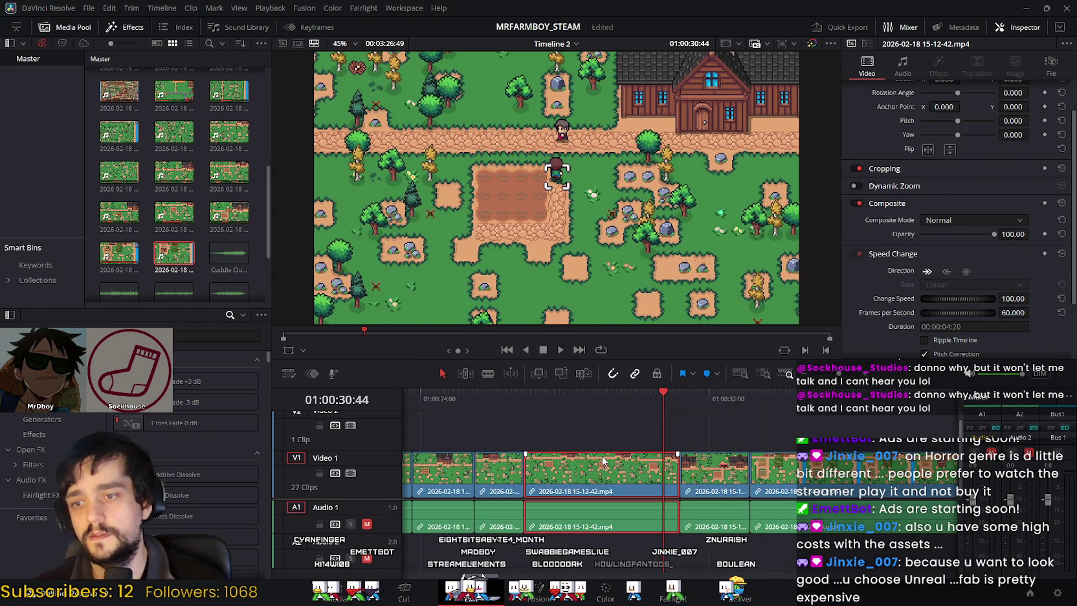
click(561, 350)
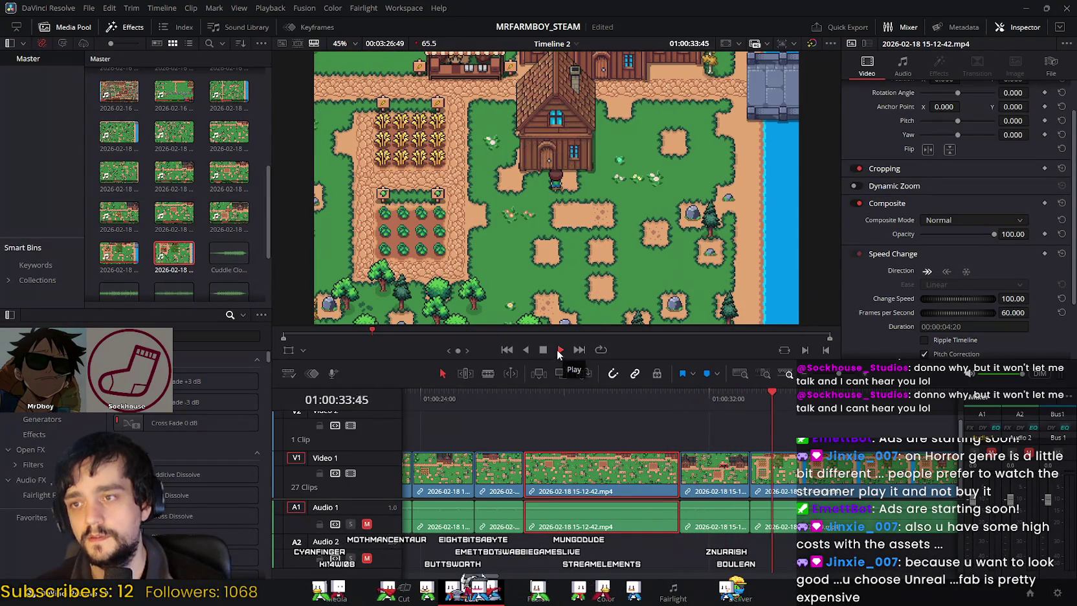
click(544, 350)
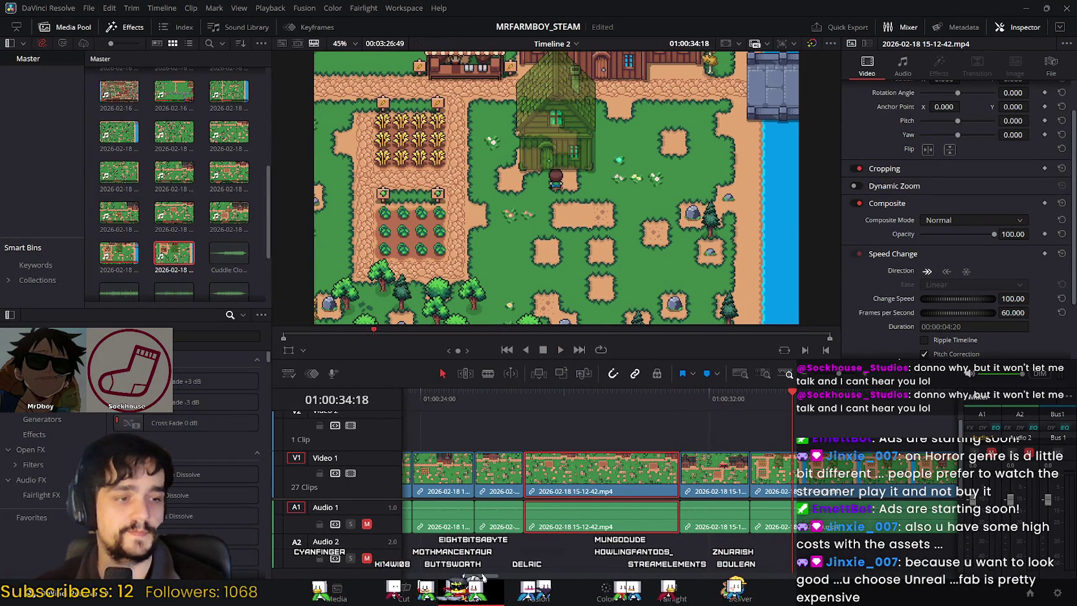
key(alt+Tab)
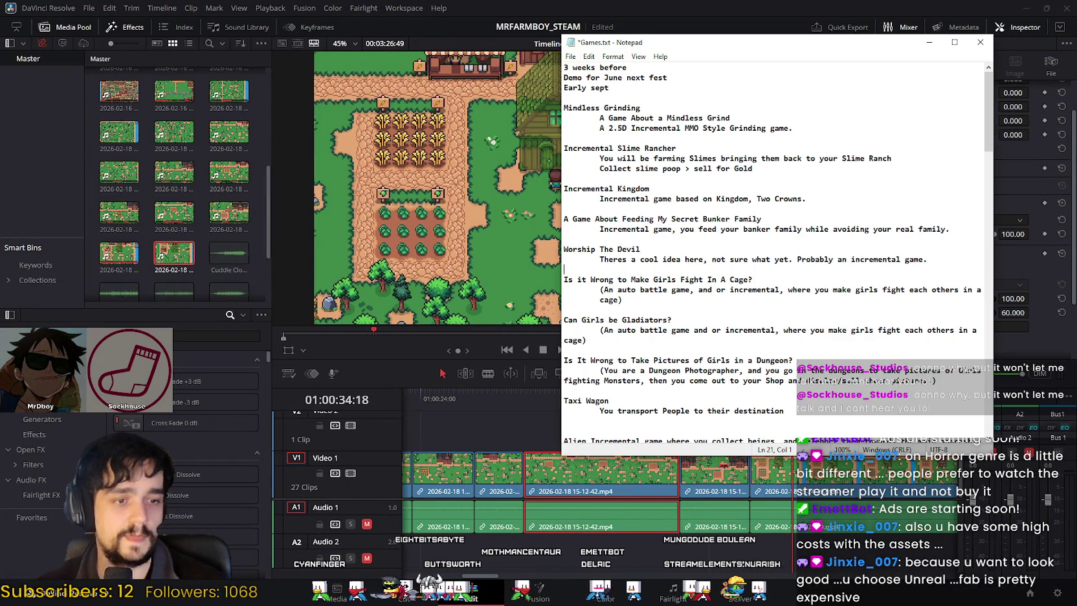
click(843, 126)
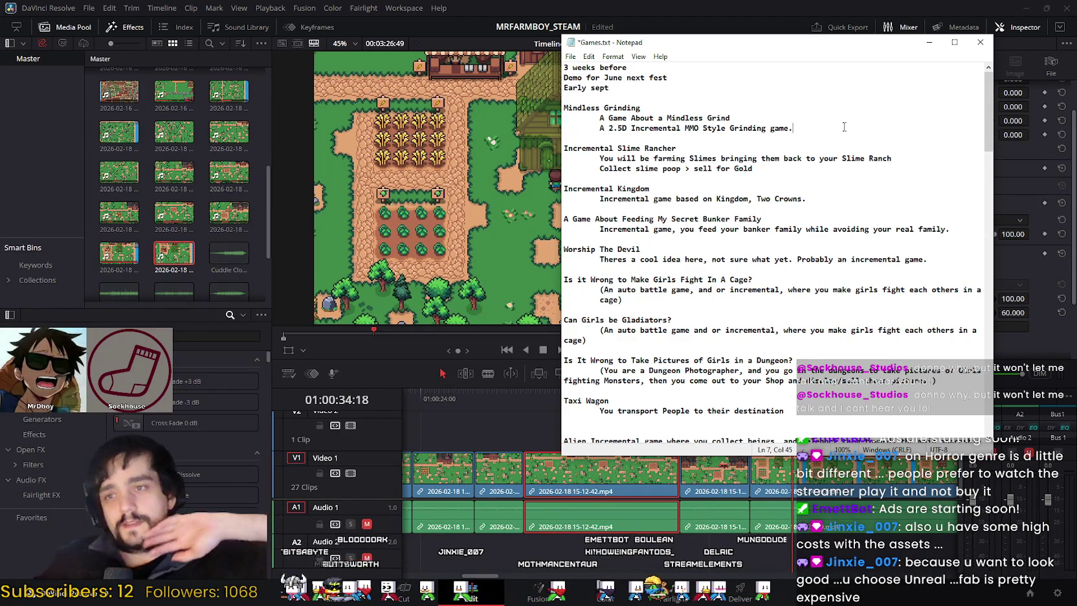